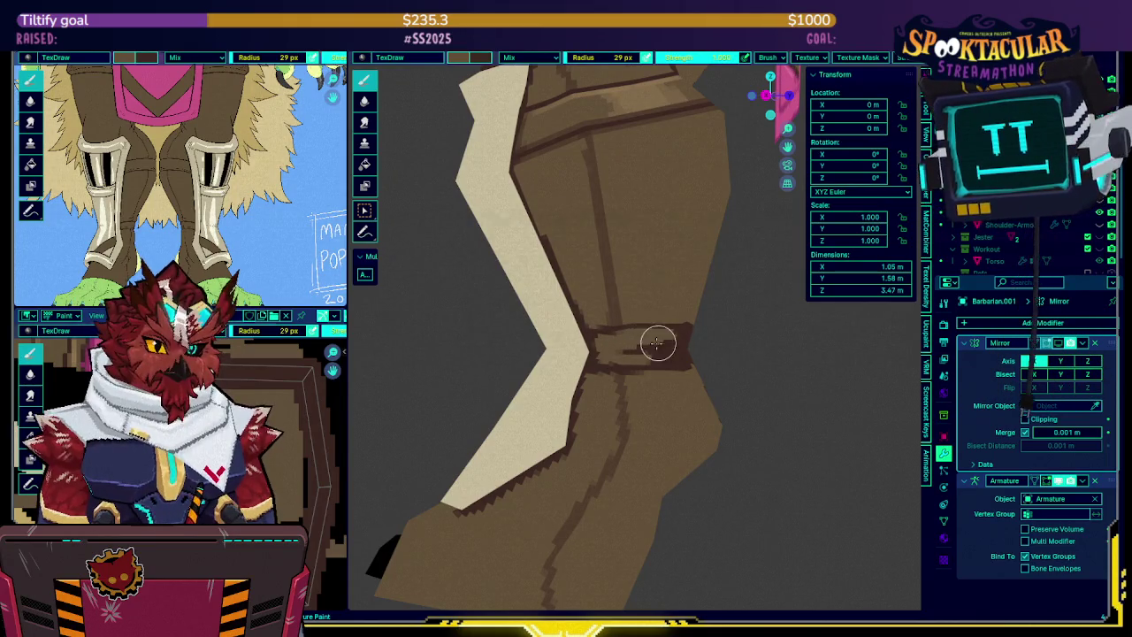
Overlay the boot's mesh wireframe on its painted texture with Shift+Alt+Z, framing the boot
mouse_move(678, 344)
middle_mouse_down()
mouse_move(602, 356)
mouse_move(590, 337)
mouse_move(635, 302)
middle_mouse_up()
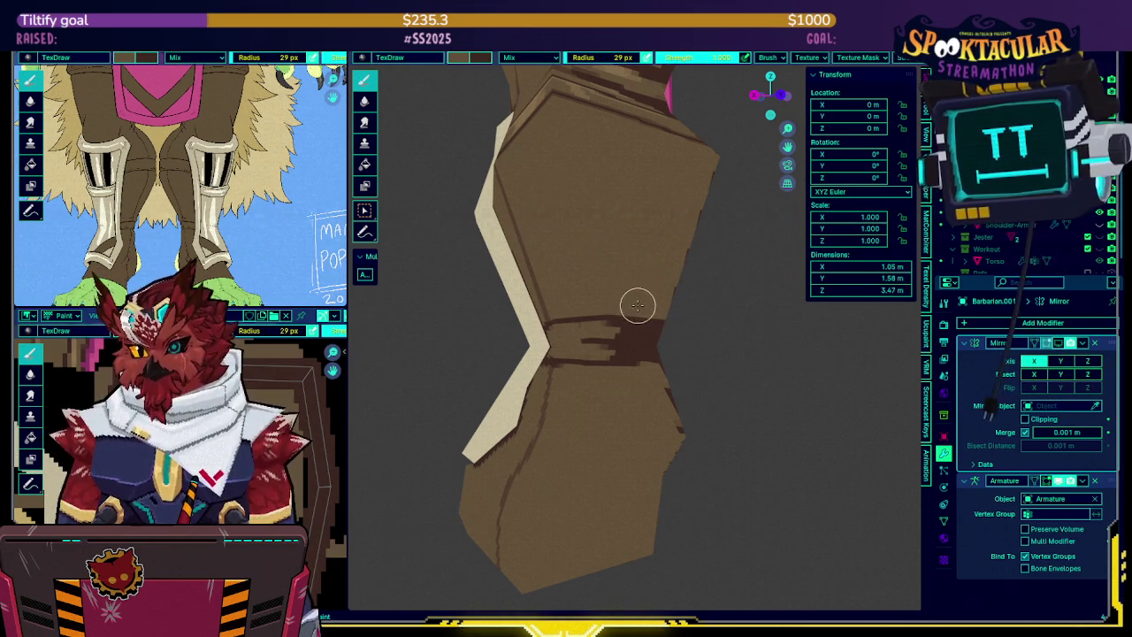
middle_click_drag(656, 322, 598, 331)
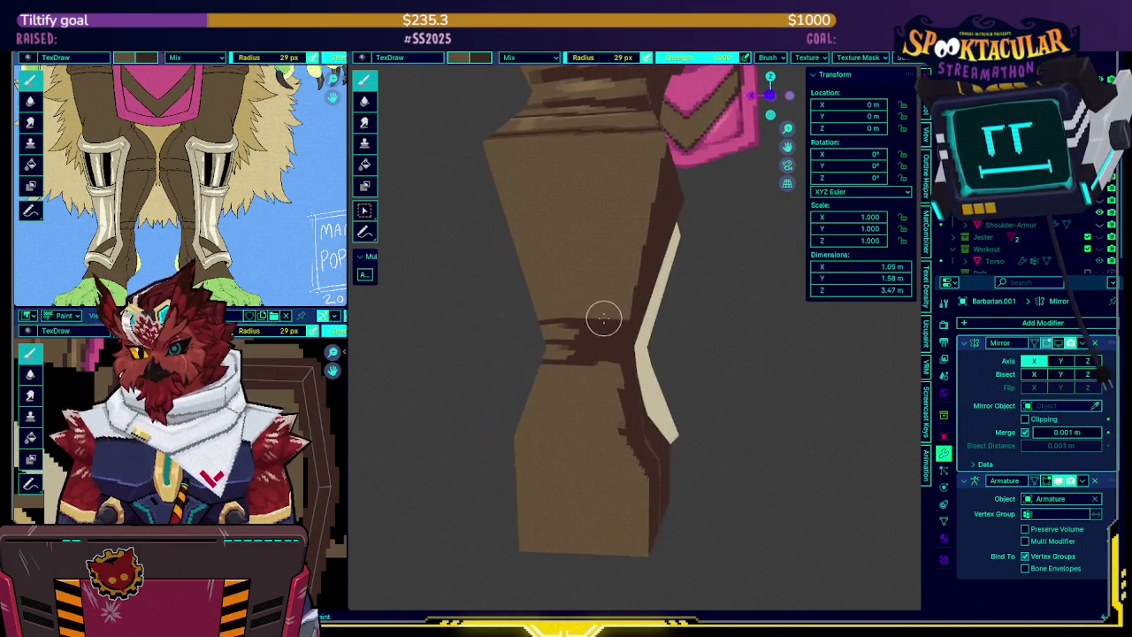
key("shift+alt+z")
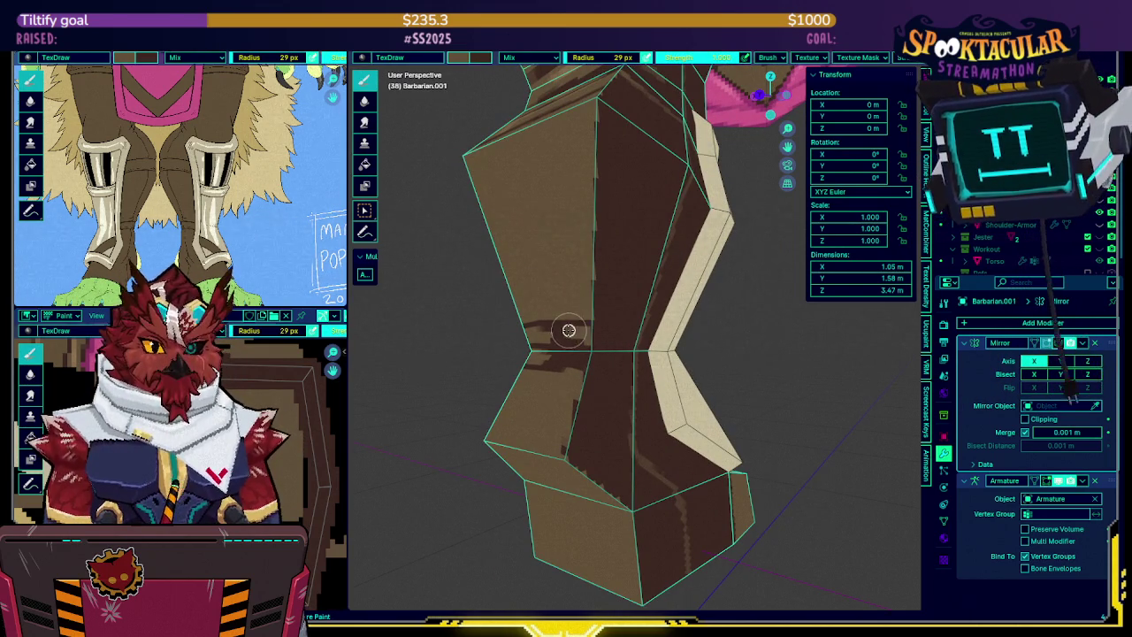
mouse_move(580, 358)
middle_mouse_down()
mouse_move(555, 366)
mouse_move(632, 347)
mouse_move(586, 336)
mouse_move(567, 344)
mouse_move(631, 335)
middle_mouse_up()
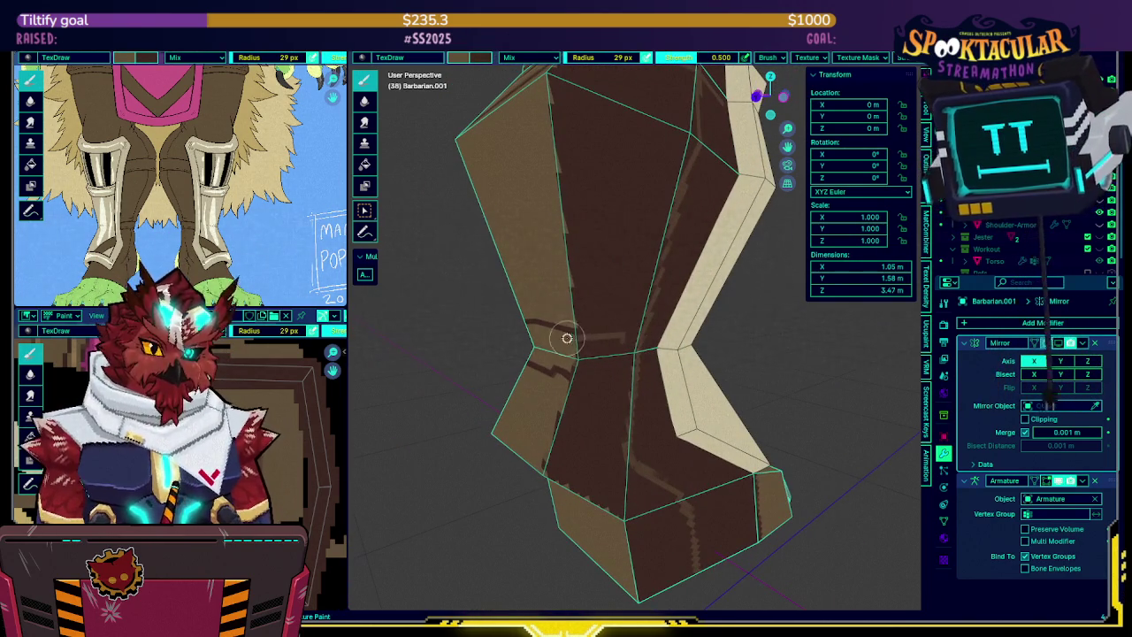
middle_click_drag(610, 336, 663, 336)
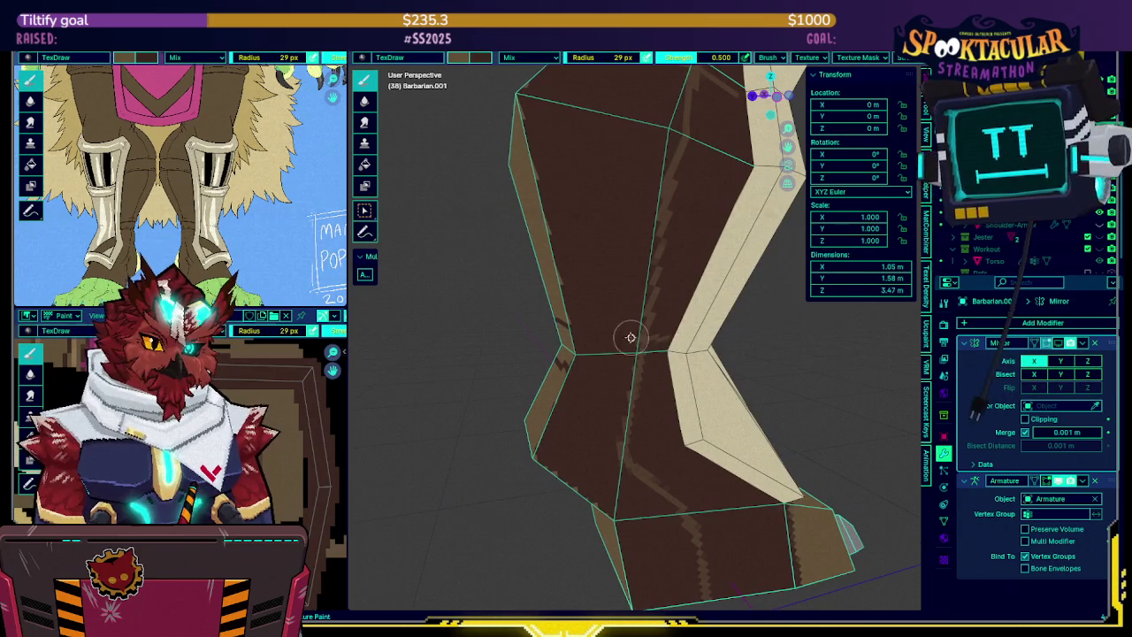
Orbit around the boot from several angles and save the barbarian file
mouse_move(609, 316)
middle_mouse_down()
mouse_move(656, 265)
mouse_move(614, 324)
middle_mouse_up()
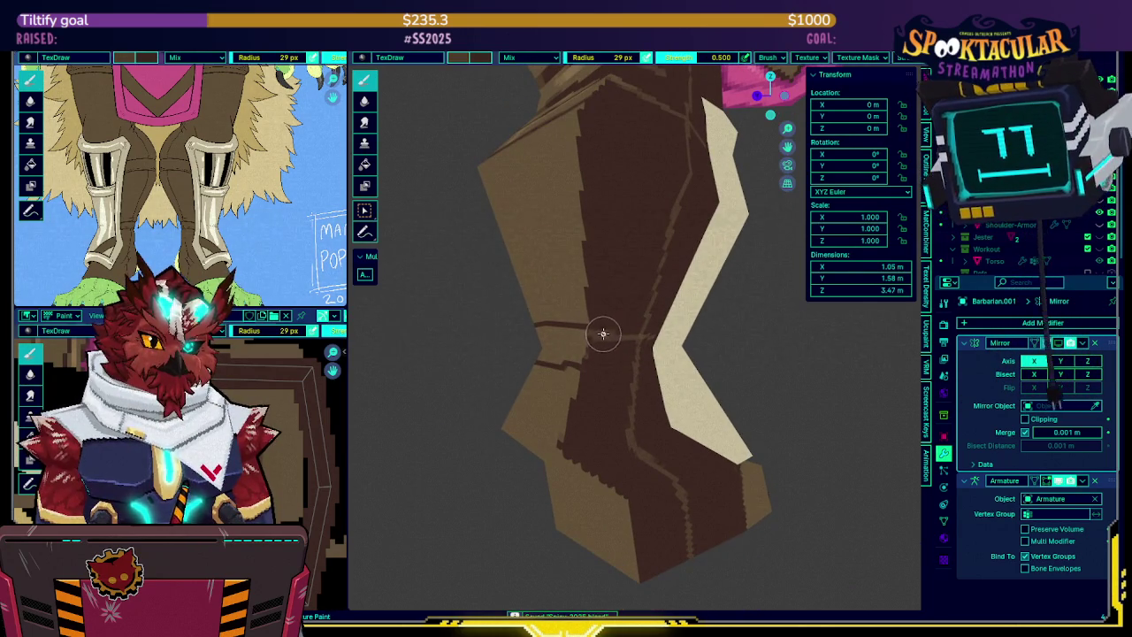
mouse_move(551, 286)
middle_mouse_down()
mouse_move(591, 339)
mouse_move(692, 313)
mouse_move(677, 328)
middle_mouse_up()
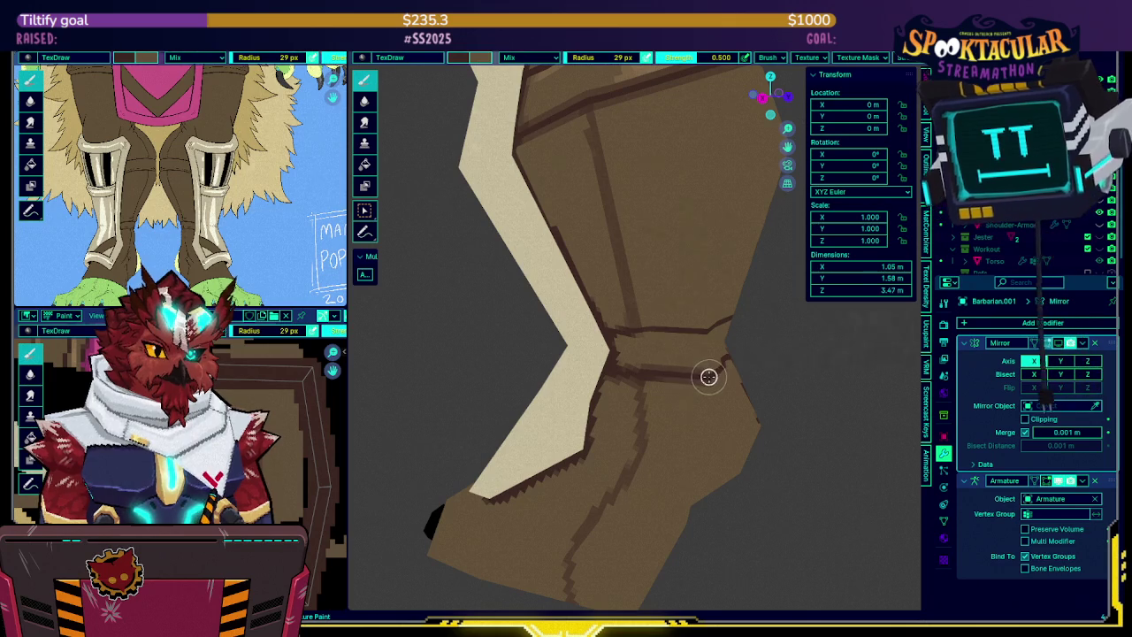
middle_click_drag(737, 362, 652, 382)
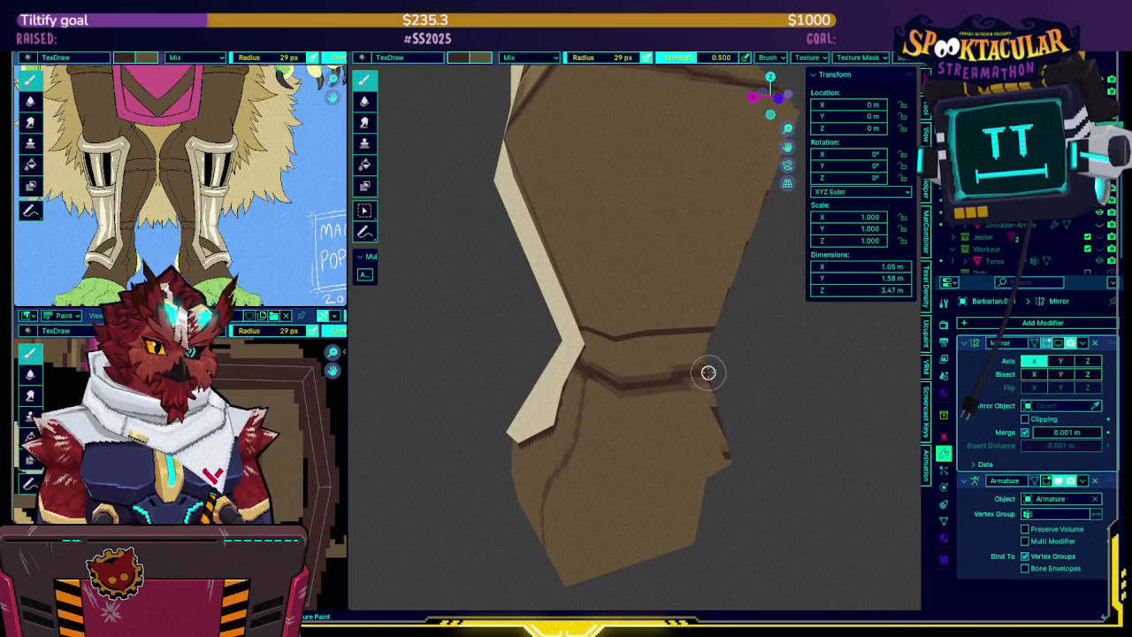
mouse_move(719, 374)
middle_mouse_down()
mouse_move(735, 313)
mouse_move(715, 319)
mouse_move(651, 133)
mouse_move(624, 237)
middle_mouse_up()
key("ctrl+s")
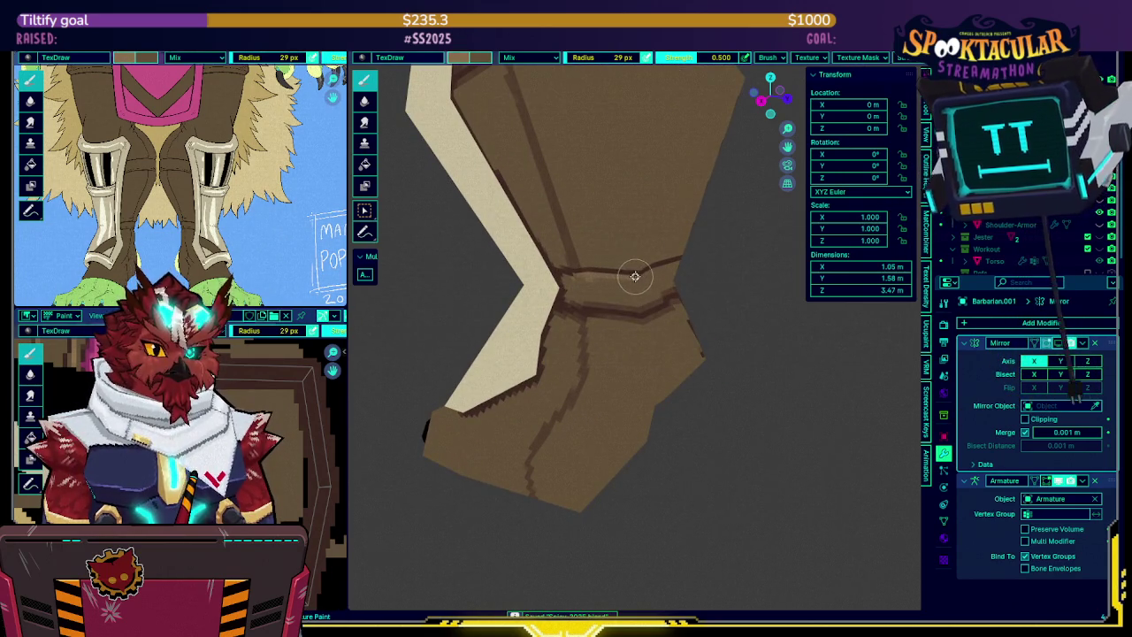
Zoom in and inspect the boot's painting from all sides, including a low view
middle_click_drag(605, 281, 589, 280)
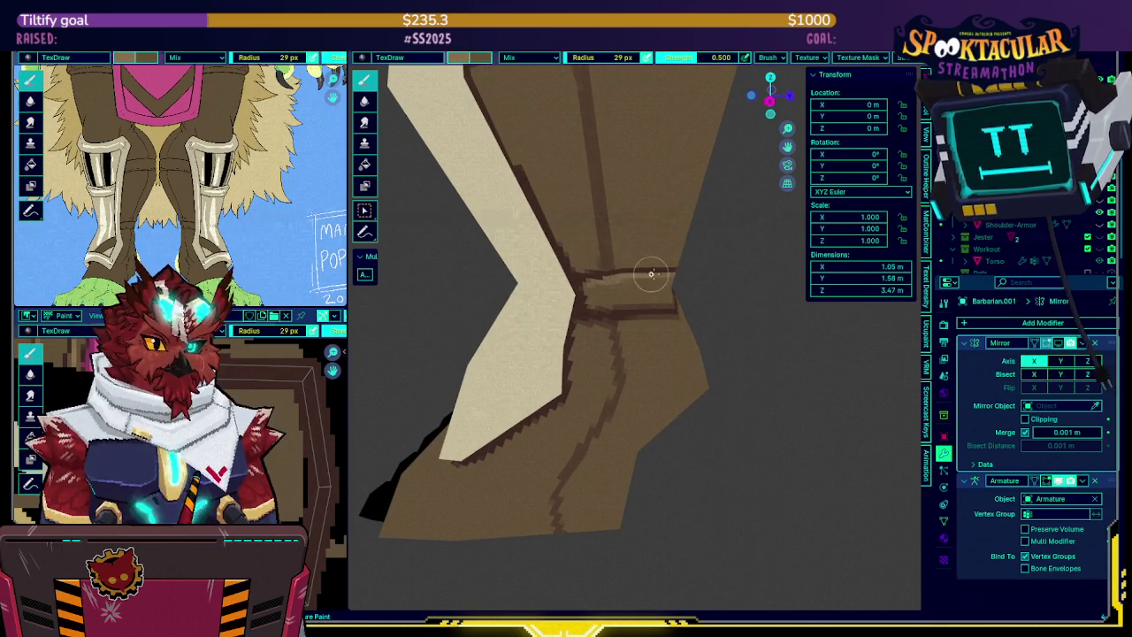
mouse_move(658, 274)
middle_mouse_down()
mouse_move(611, 273)
mouse_move(613, 293)
mouse_move(626, 268)
mouse_move(615, 267)
middle_mouse_up()
scroll(626, 287, "up", 1)
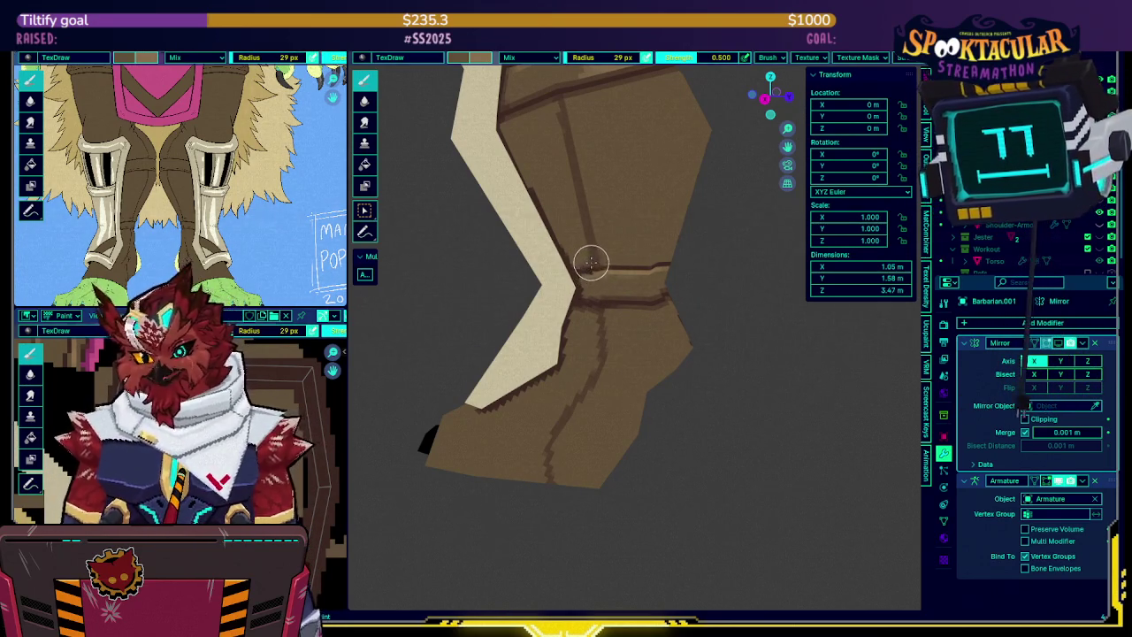
mouse_move(591, 266)
middle_mouse_down()
mouse_move(598, 318)
mouse_move(573, 274)
middle_mouse_up()
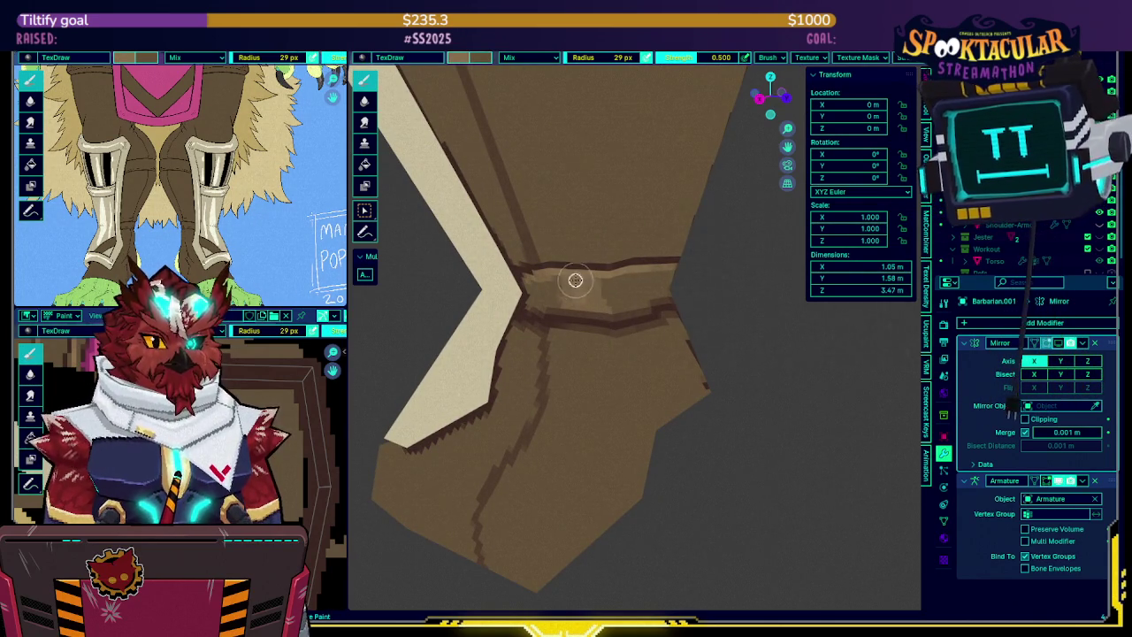
middle_click_drag(591, 305, 581, 278)
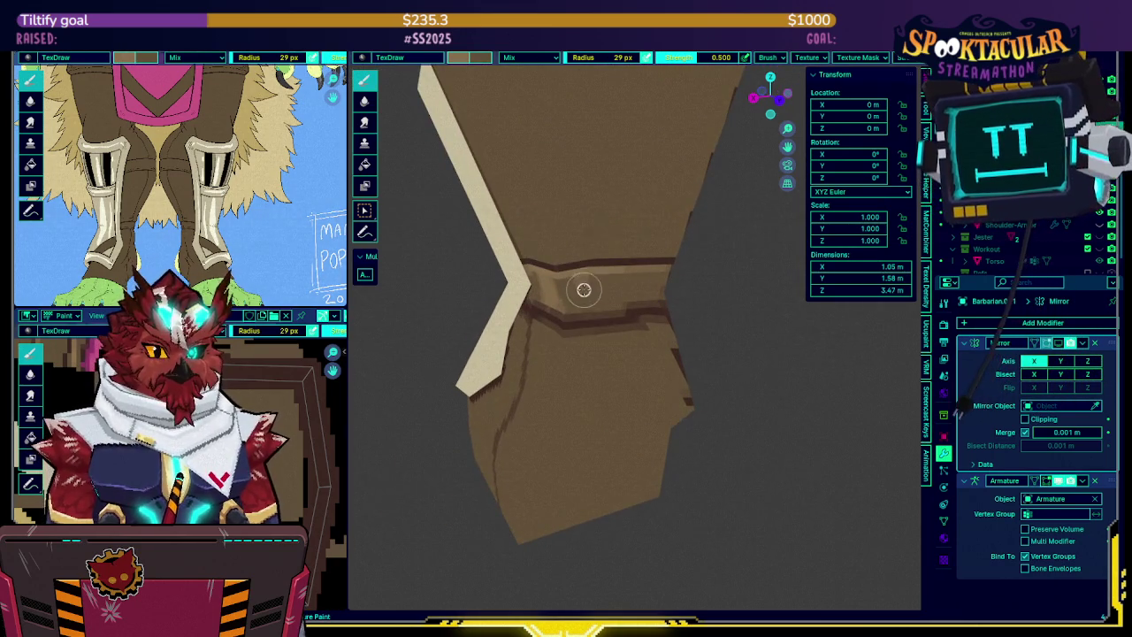
mouse_move(595, 308)
middle_mouse_down()
mouse_move(596, 268)
mouse_move(629, 303)
mouse_move(599, 306)
mouse_move(589, 295)
mouse_move(676, 270)
mouse_move(608, 272)
middle_mouse_up()
mouse_move(649, 306)
middle_mouse_down()
mouse_move(639, 245)
mouse_move(466, 207)
mouse_move(647, 210)
mouse_move(609, 232)
mouse_move(651, 216)
mouse_move(607, 242)
mouse_move(571, 237)
middle_mouse_up()
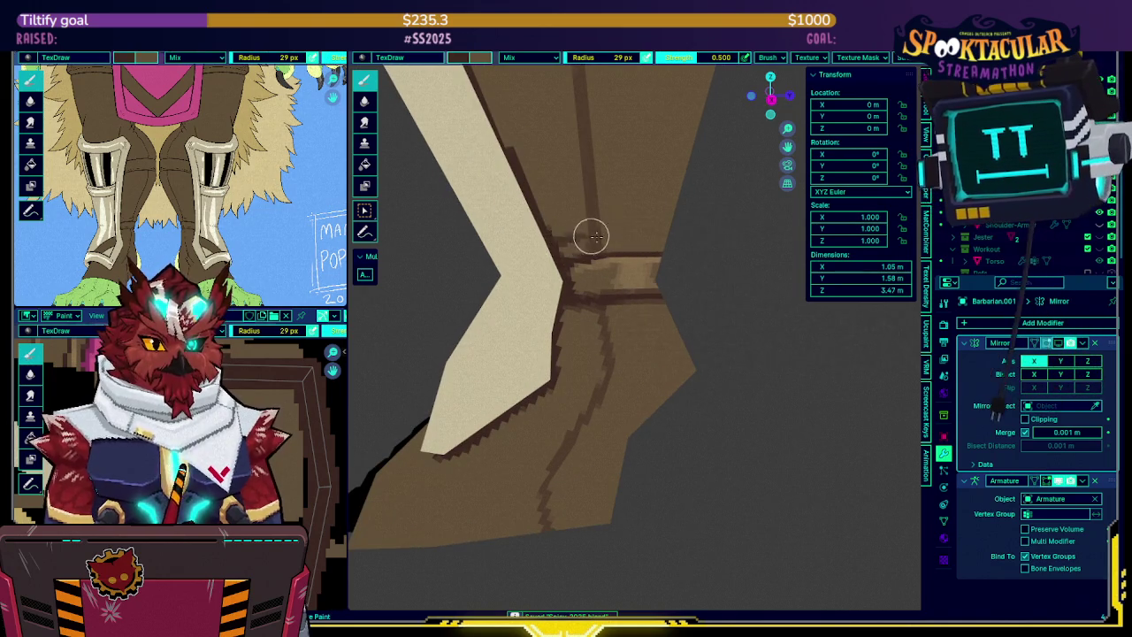
middle_click_drag(672, 235, 574, 226)
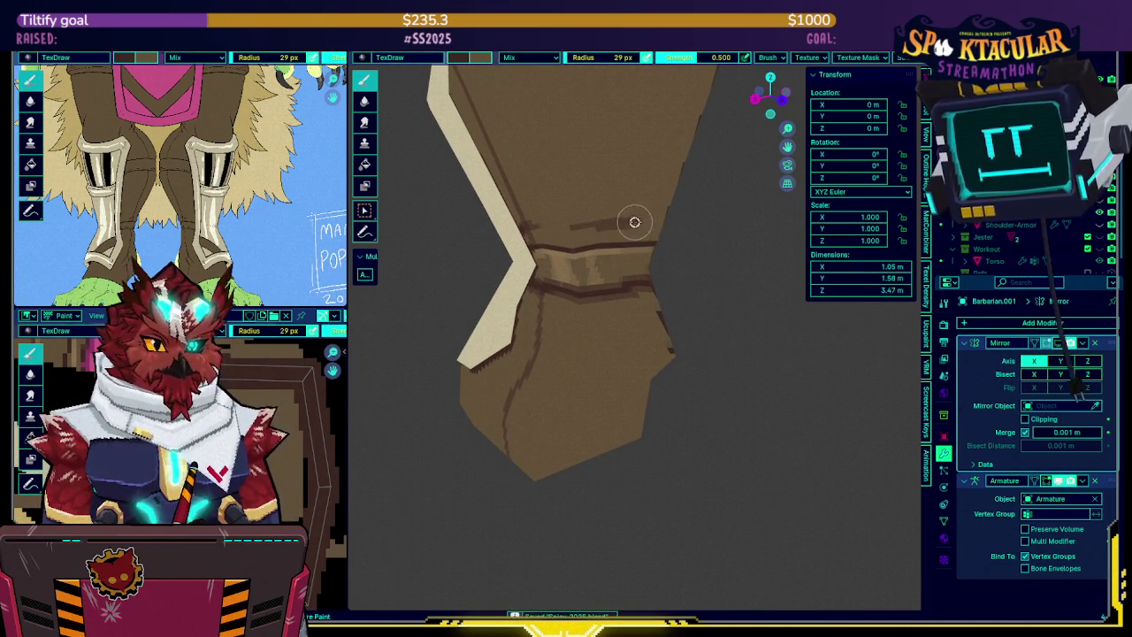
middle_click_drag(663, 220, 545, 216)
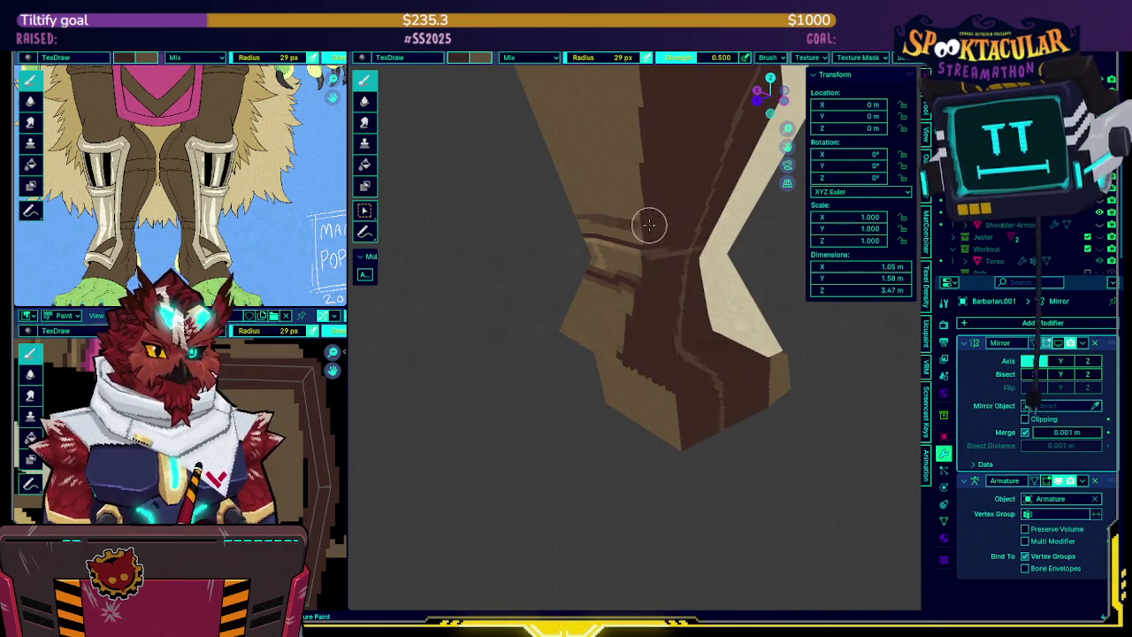
mouse_move(655, 230)
middle_mouse_down()
mouse_move(639, 232)
mouse_move(672, 250)
mouse_move(652, 232)
mouse_move(663, 233)
mouse_move(651, 256)
mouse_move(624, 236)
mouse_move(627, 207)
middle_mouse_up()
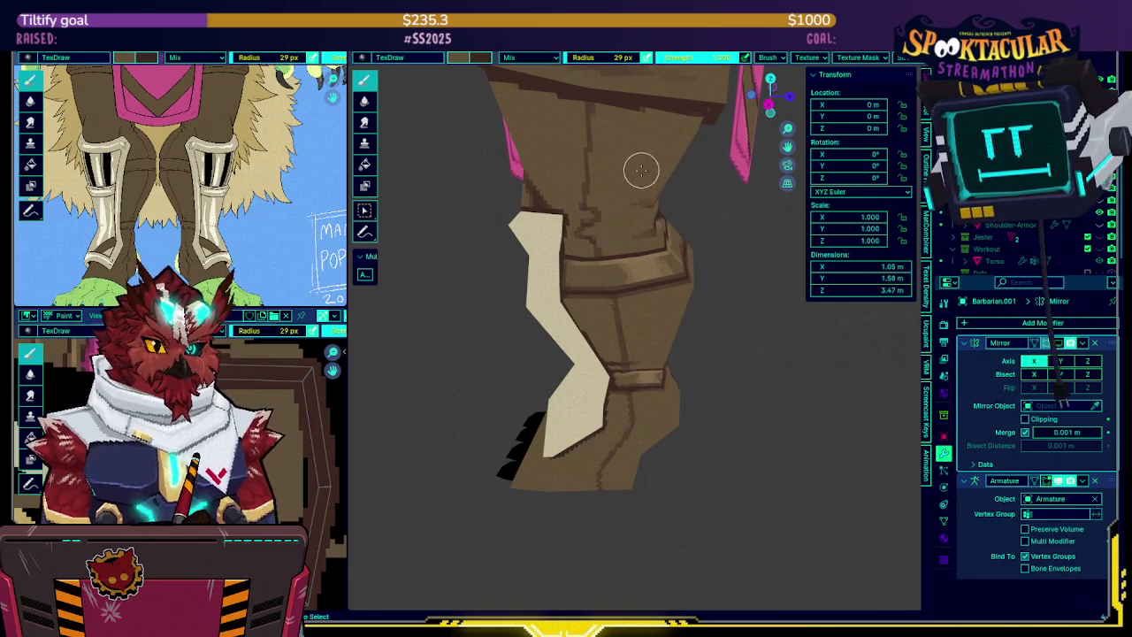
Zoom and orbit around the leg, then toggle the view so the teal gradient backdrop appears
scroll(599, 237, "down", 2)
scroll(600, 250, "up", 3)
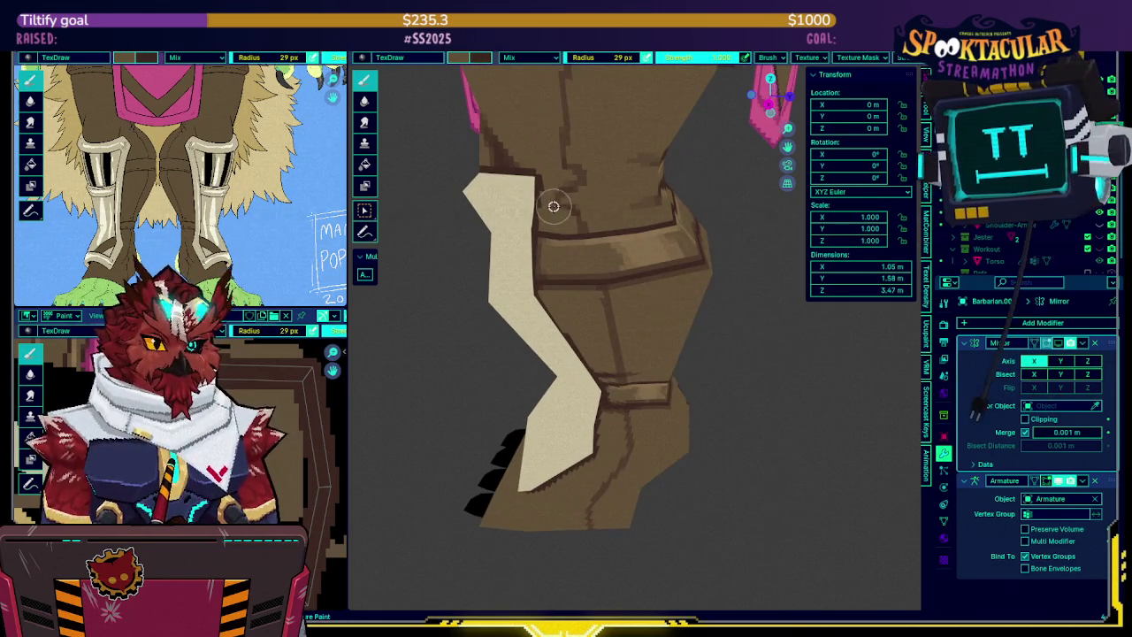
middle_click_drag(587, 196, 575, 203)
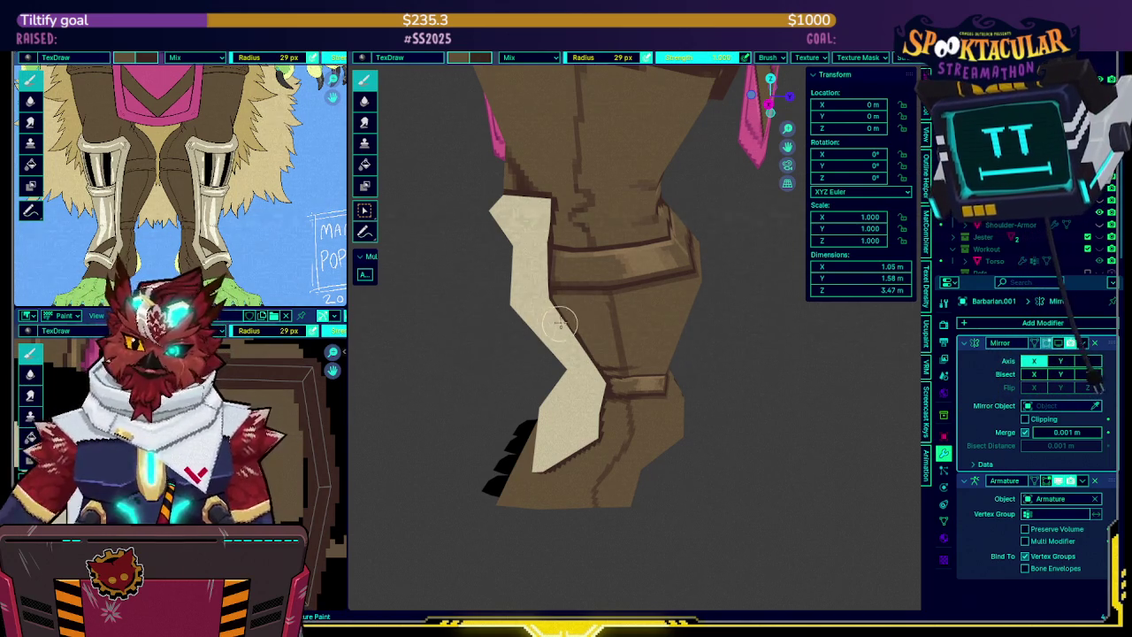
mouse_move(588, 341)
middle_mouse_down()
mouse_move(569, 328)
mouse_move(695, 232)
mouse_move(756, 133)
middle_mouse_up()
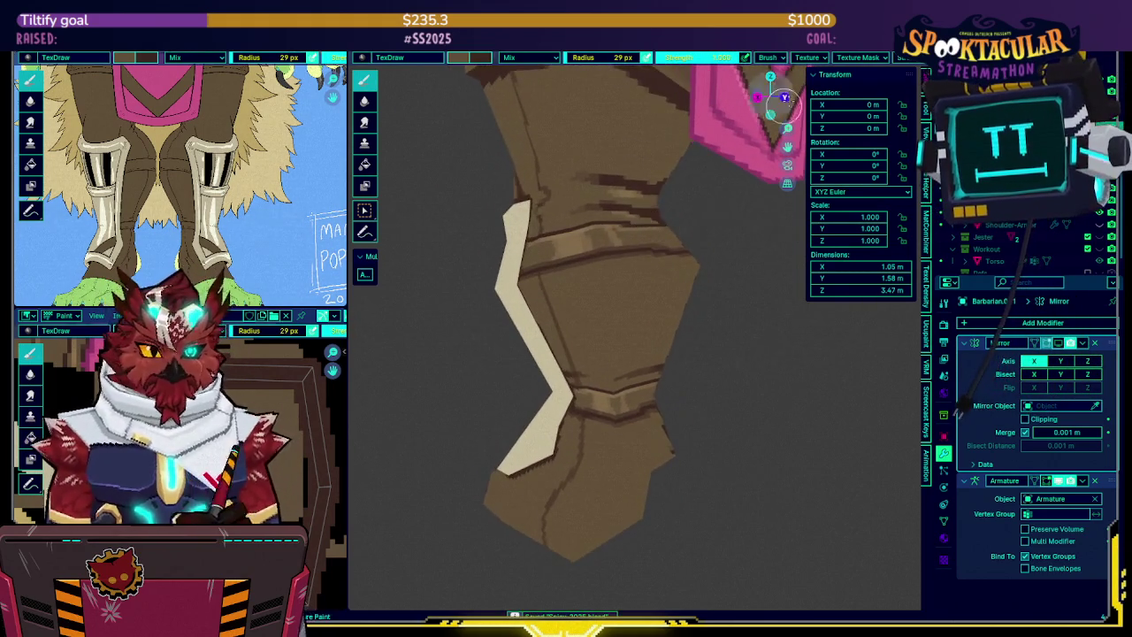
mouse_move(640, 242)
middle_mouse_down()
mouse_move(666, 266)
mouse_move(638, 257)
middle_mouse_up()
key("Tab")
key("Tab")
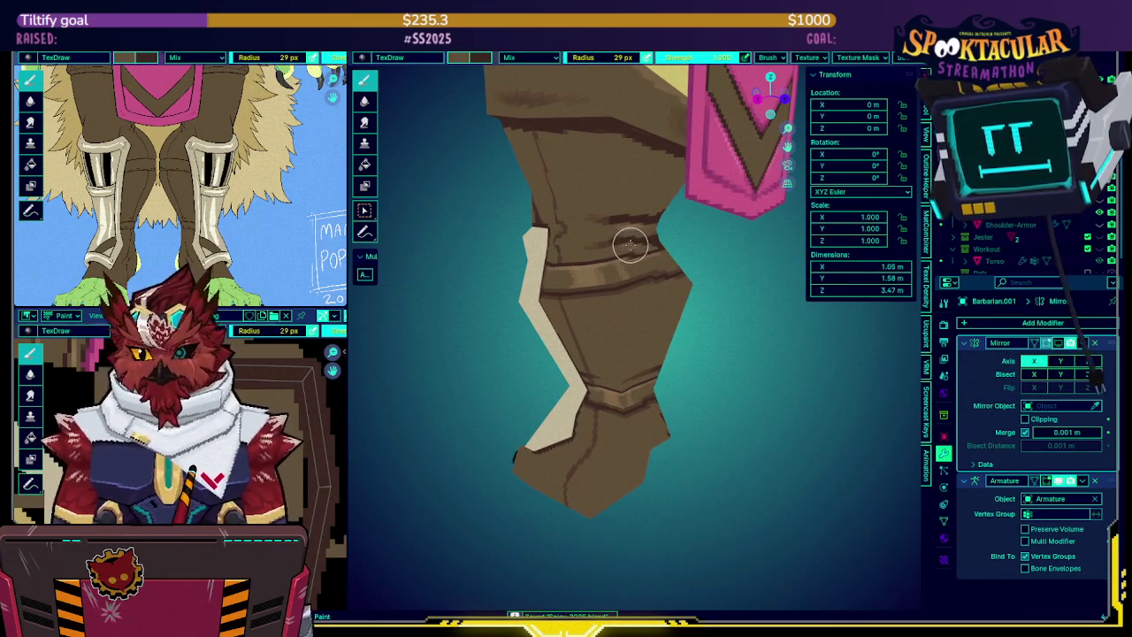
Orbit the leg up toward the cloth and paint a light streak across the boot
middle_click_drag(626, 247, 638, 237)
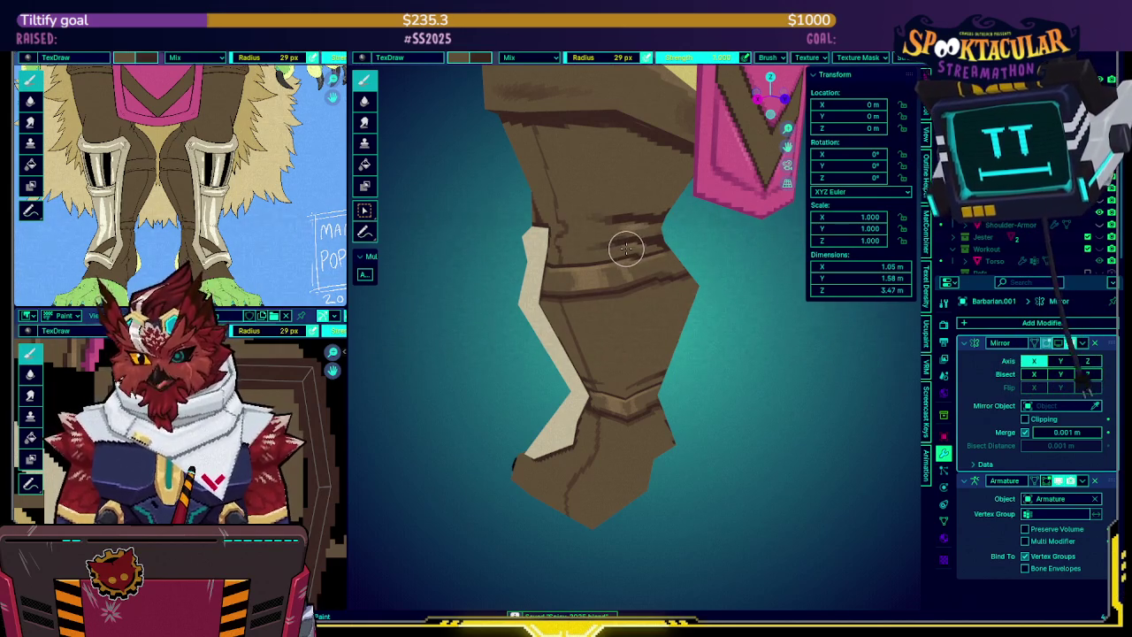
mouse_move(630, 257)
middle_mouse_down()
mouse_move(721, 294)
mouse_move(605, 280)
mouse_move(677, 287)
mouse_move(677, 273)
mouse_move(653, 273)
middle_mouse_up()
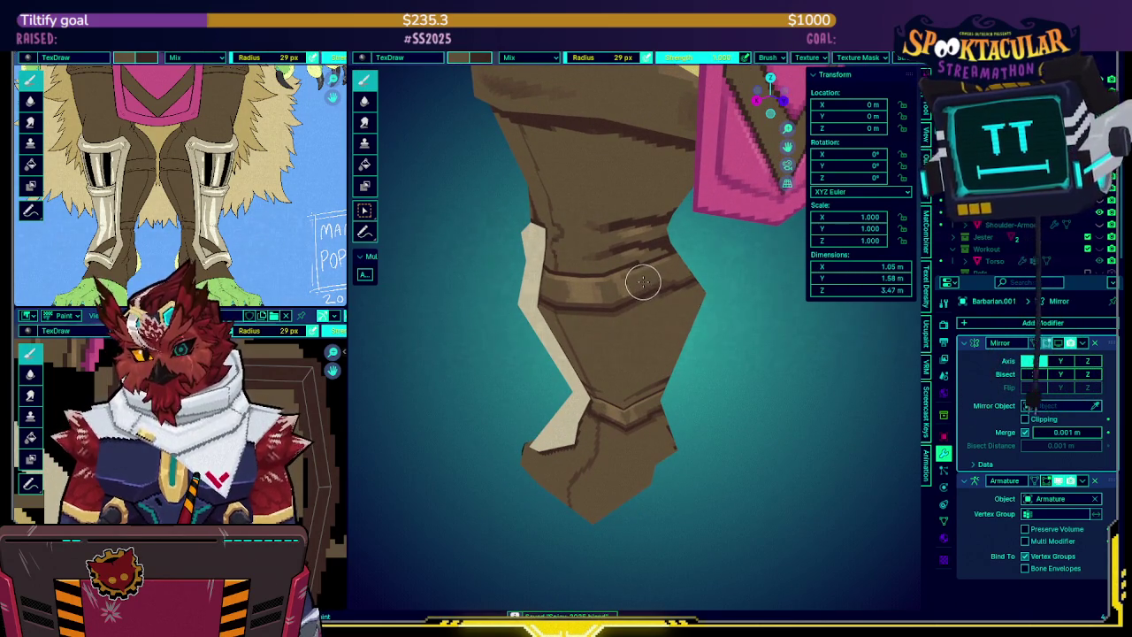
middle_click_drag(669, 285, 676, 281)
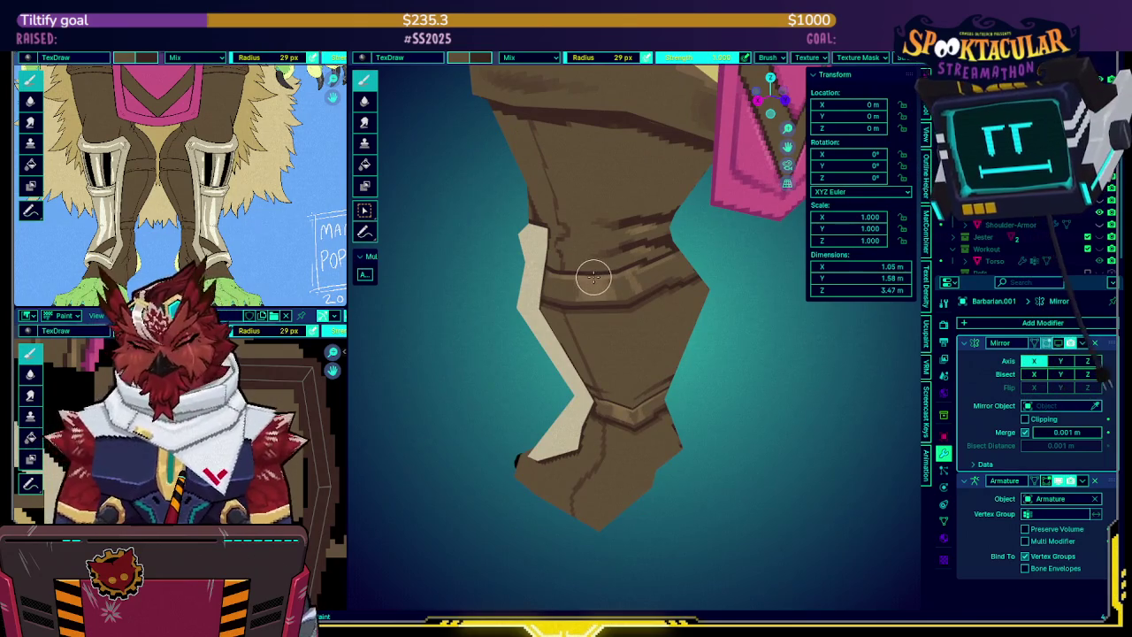
middle_click_drag(590, 282, 669, 236)
mouse_move(552, 292)
middle_mouse_down()
mouse_move(619, 248)
mouse_move(695, 222)
mouse_move(654, 258)
middle_mouse_up()
left_click_drag(611, 273, 654, 257)
Set brush strength to 0.5 and paint a soft lighter streak along the boot
left_click(721, 57)
type("0.5")
key("Return")
left_click_drag(613, 274, 665, 260)
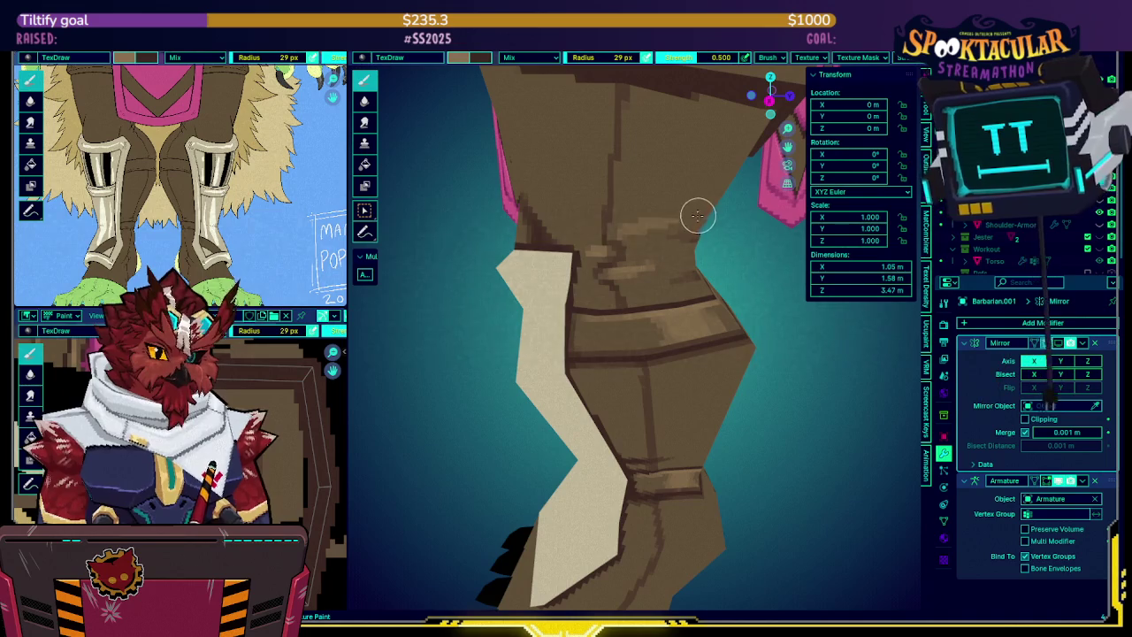
mouse_move(681, 212)
middle_mouse_down()
mouse_move(630, 205)
mouse_move(614, 232)
mouse_move(592, 215)
mouse_move(650, 119)
mouse_move(664, 124)
middle_mouse_up()
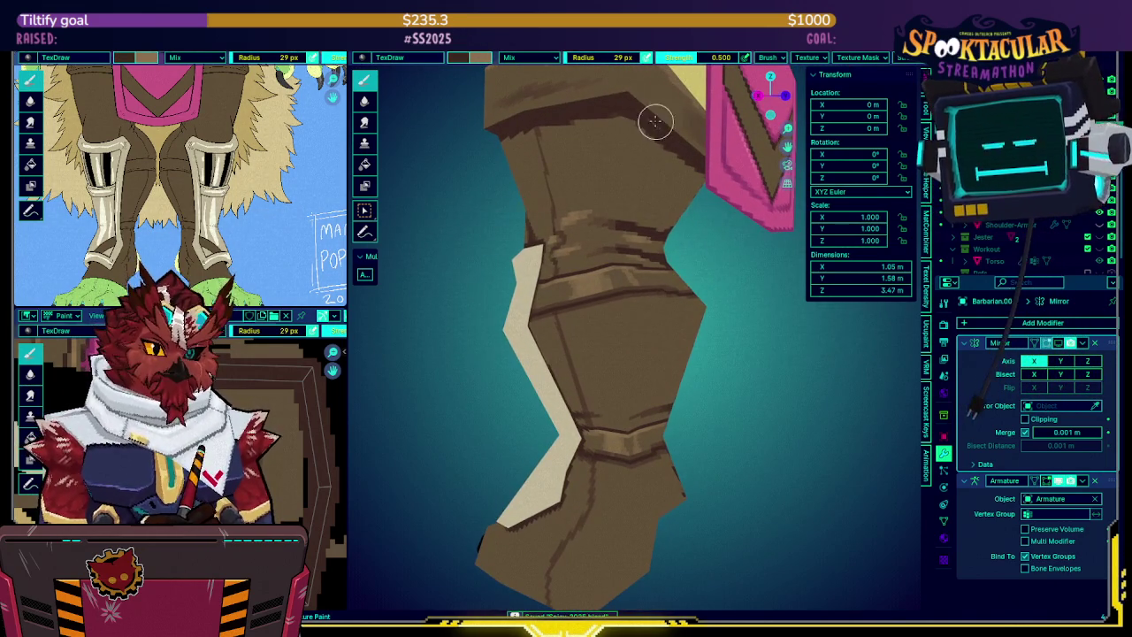
Toggle Edit Mode, unhide everything with Alt+H, and hide the viewport overlays and wireframe
key("Tab")
key("comma")
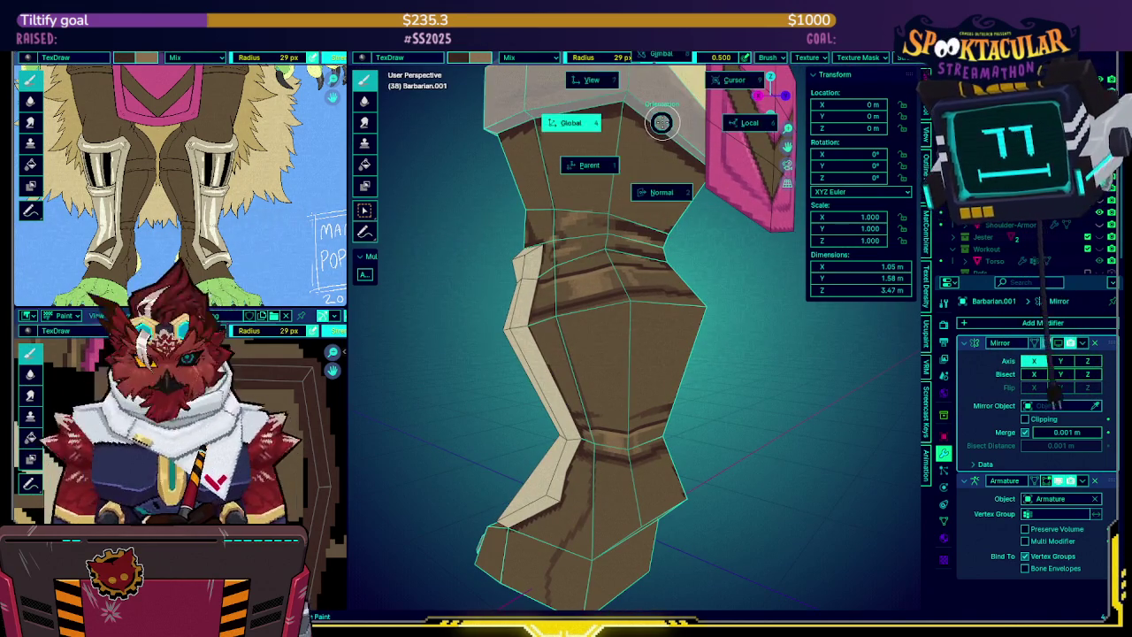
left_click(651, 122)
key("alt+h")
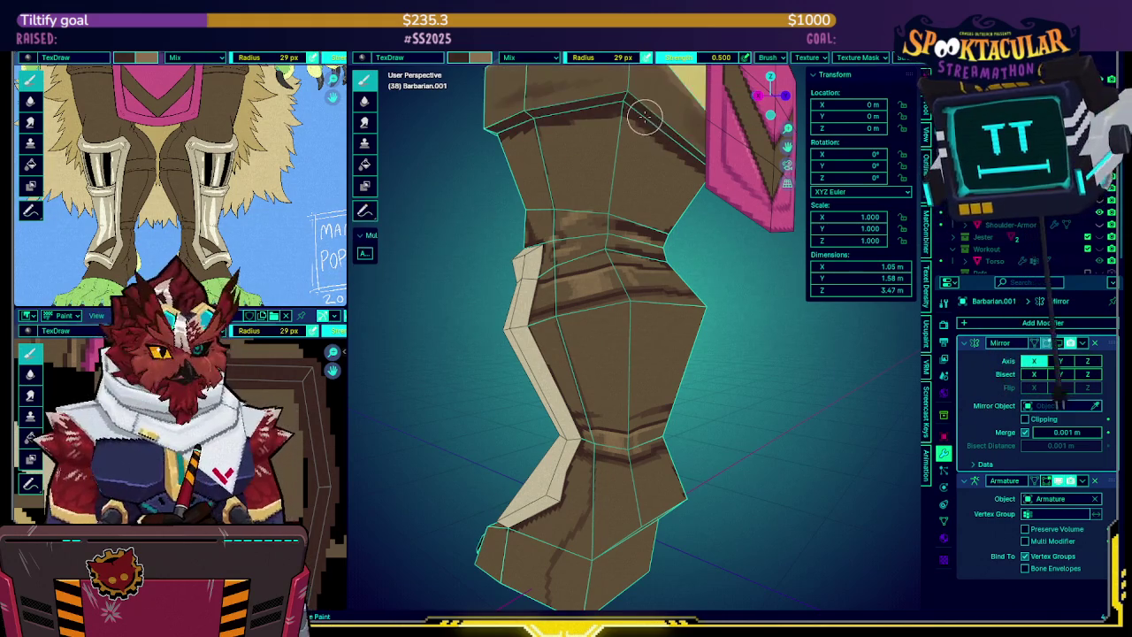
key("shift+alt+z")
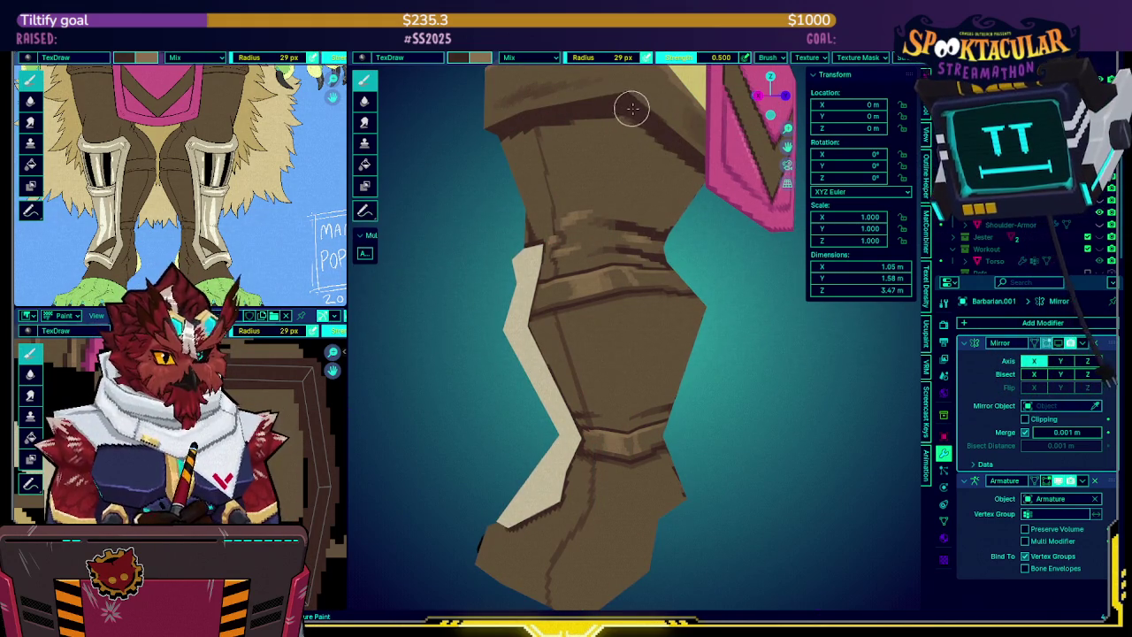
mouse_move(627, 106)
middle_mouse_down()
mouse_move(707, 115)
mouse_move(632, 210)
middle_mouse_up()
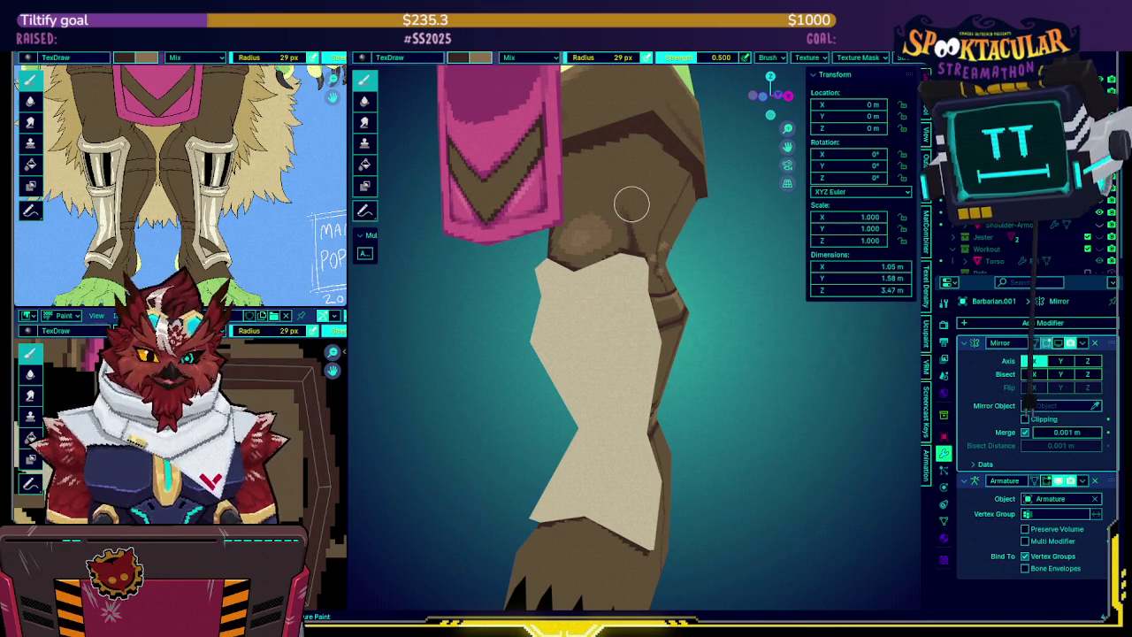
Zoom out from the leg close-up and switch back to Object Mode via the Ctrl+Tab pie
middle_click_drag(663, 396, 653, 367)
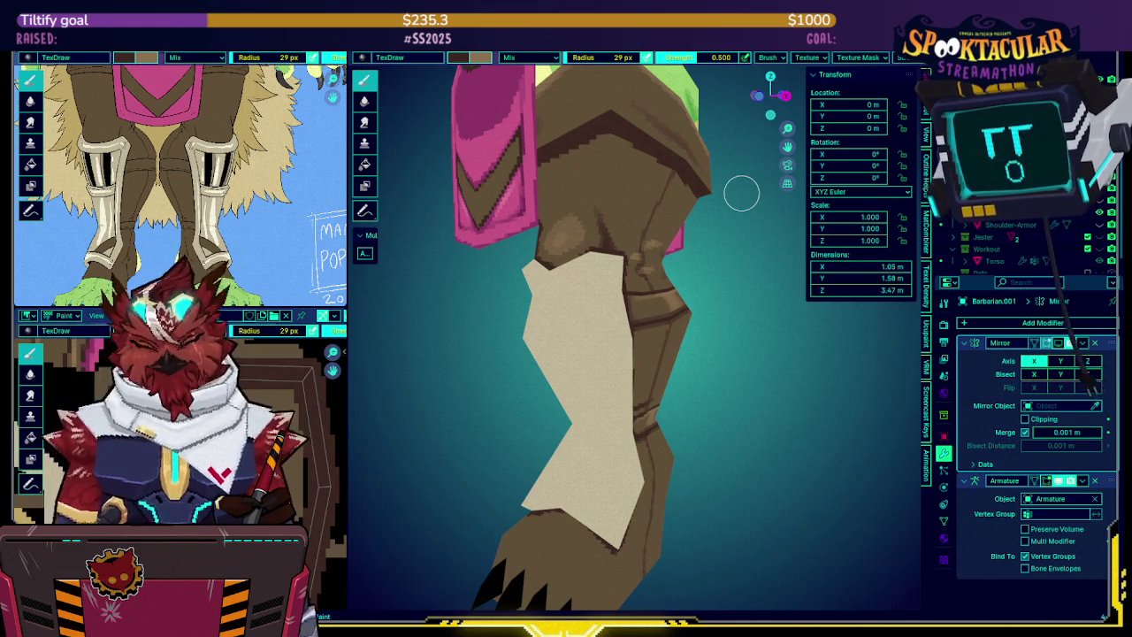
mouse_move(741, 193)
middle_mouse_down()
mouse_move(566, 221)
mouse_move(697, 256)
mouse_move(652, 235)
mouse_move(649, 253)
mouse_move(603, 278)
mouse_move(662, 207)
mouse_move(633, 267)
mouse_move(683, 274)
mouse_move(670, 283)
mouse_move(699, 250)
middle_mouse_up()
scroll(662, 207, "down", 3)
key("shift+alt+z")
key("ctrl+Tab")
left_click(635, 281)
key("shift+alt+z")
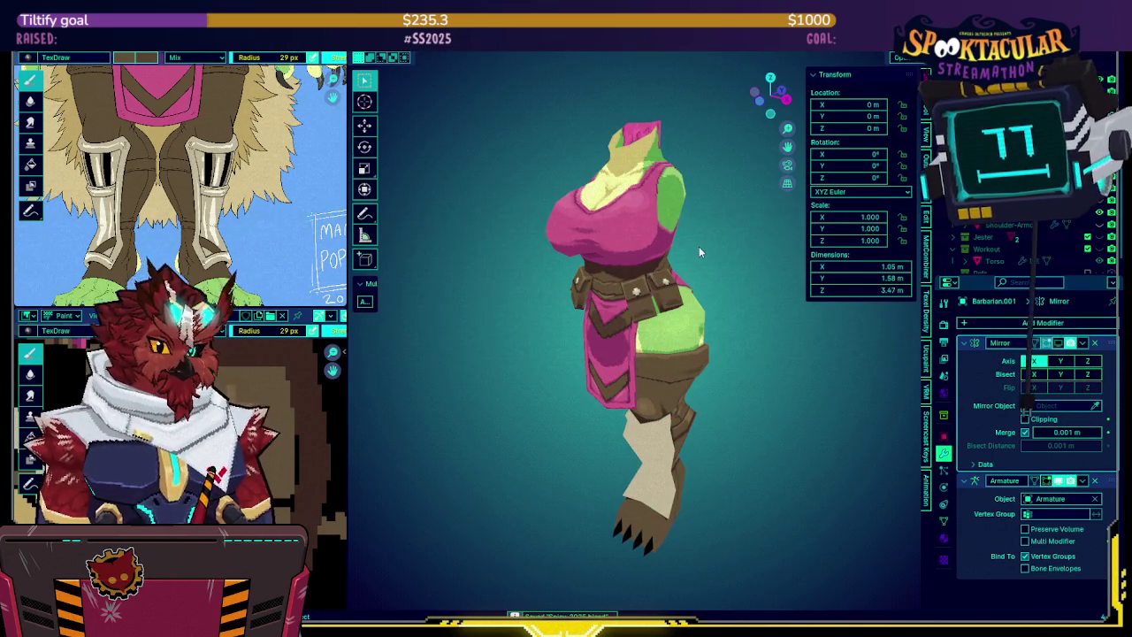
Unhide the head, select Barbarian.002 to show the mirrored boot, save, and orbit front to back
scroll(1016, 248, "down", 2)
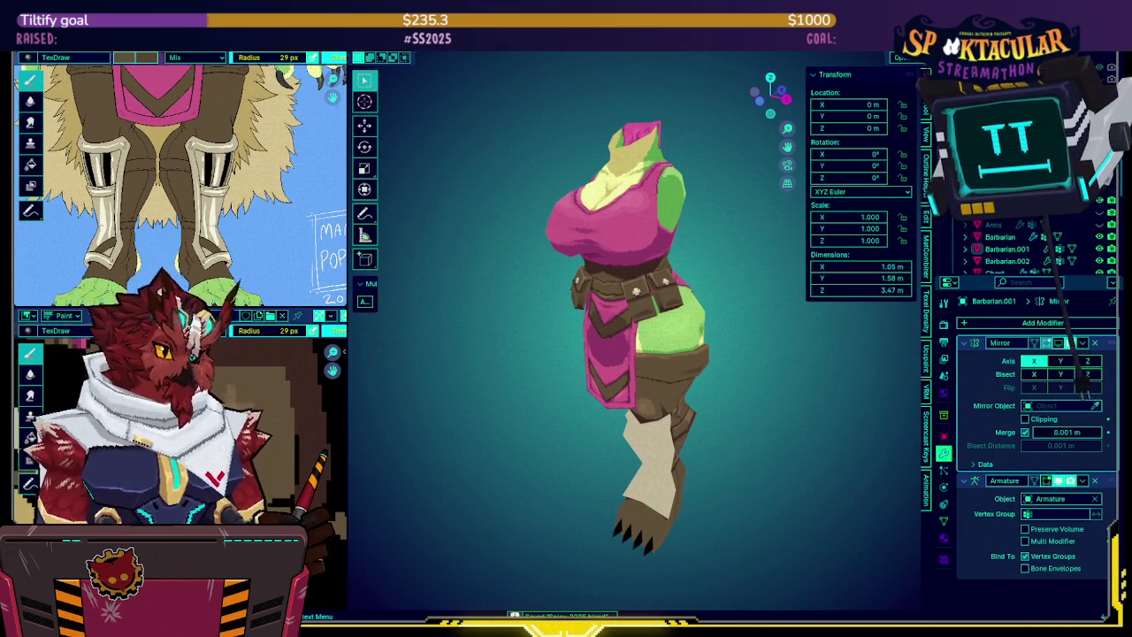
key("alt+h")
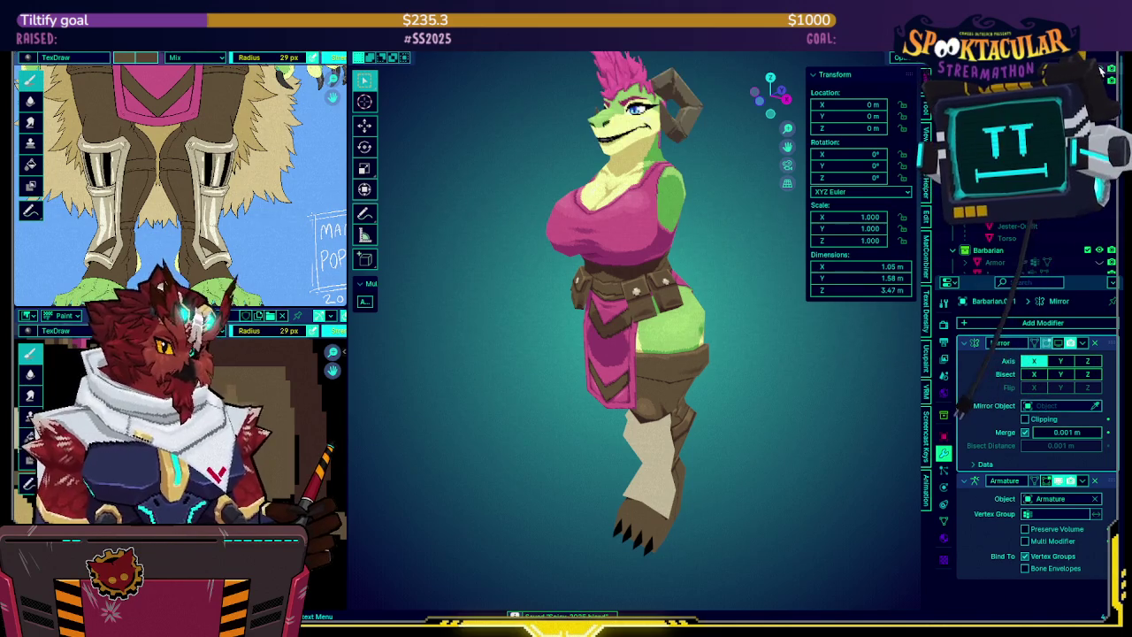
middle_click_drag(835, 212, 639, 366)
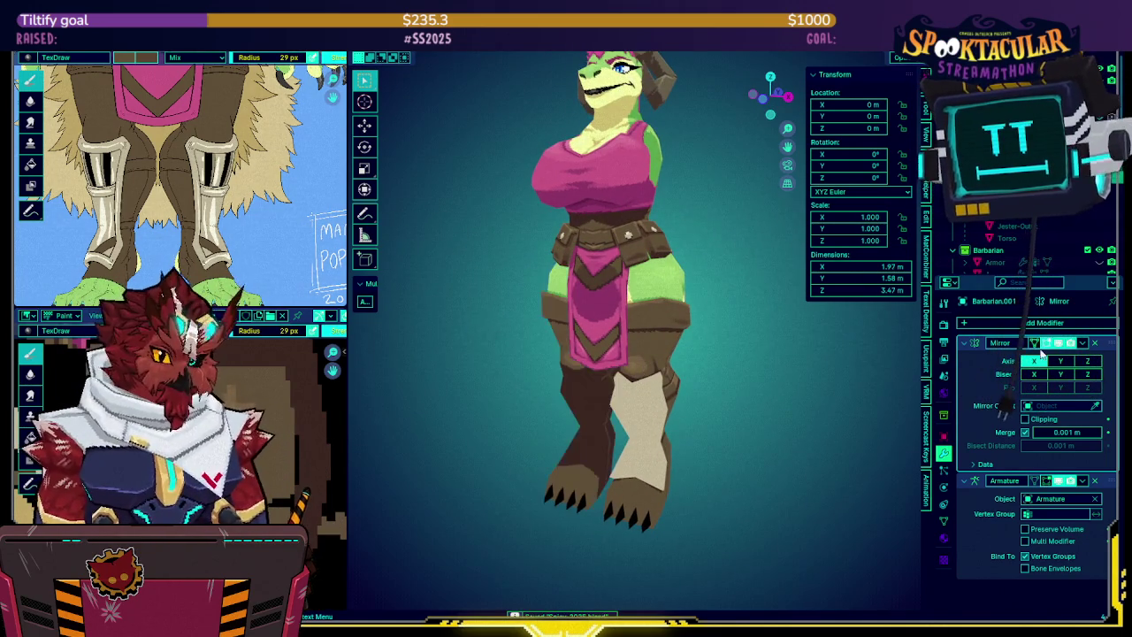
left_click(661, 403)
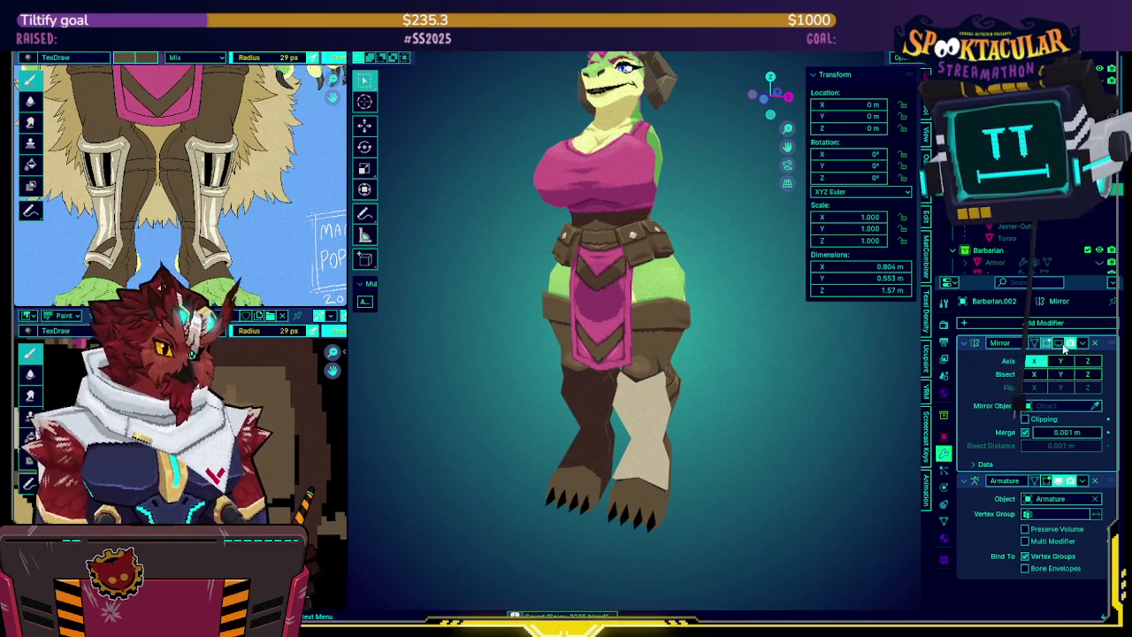
key("ctrl+s")
mouse_move(780, 383)
middle_mouse_down()
mouse_move(681, 359)
mouse_move(708, 317)
mouse_move(760, 318)
mouse_move(594, 322)
mouse_move(680, 306)
mouse_move(746, 307)
mouse_move(711, 286)
mouse_move(747, 304)
mouse_move(787, 279)
mouse_move(741, 290)
mouse_move(464, 281)
mouse_move(407, 267)
middle_mouse_up()
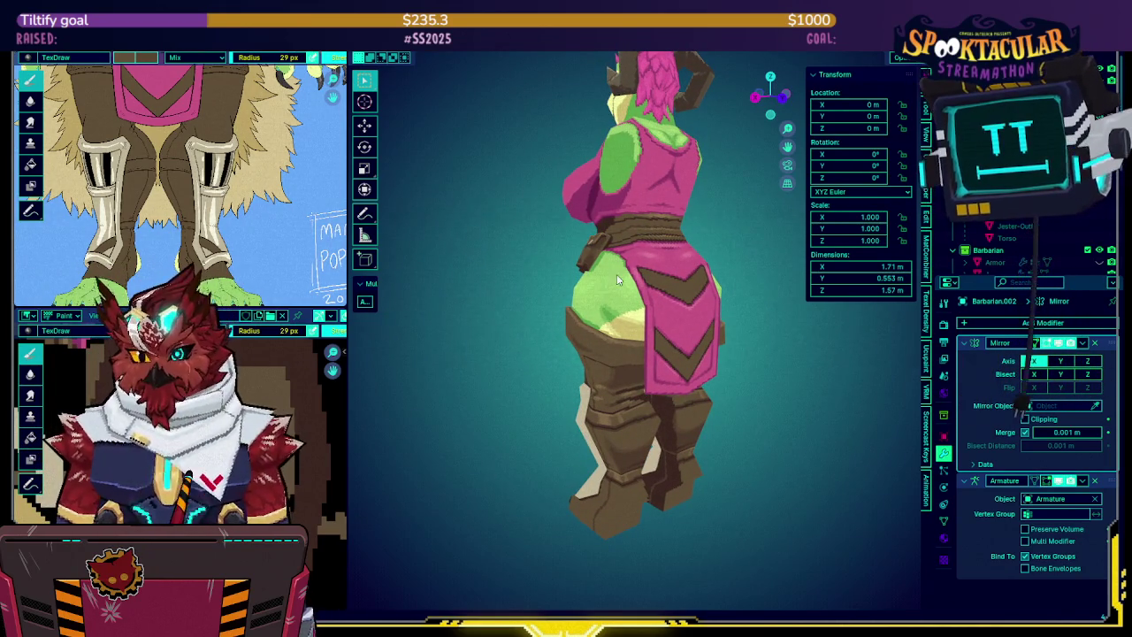
mouse_move(407, 267)
middle_mouse_down()
mouse_move(571, 271)
mouse_move(727, 257)
mouse_move(743, 241)
mouse_move(770, 280)
mouse_move(739, 290)
mouse_move(762, 288)
mouse_move(663, 266)
mouse_move(709, 222)
mouse_move(699, 261)
mouse_move(671, 281)
mouse_move(661, 236)
mouse_move(710, 232)
middle_mouse_up()
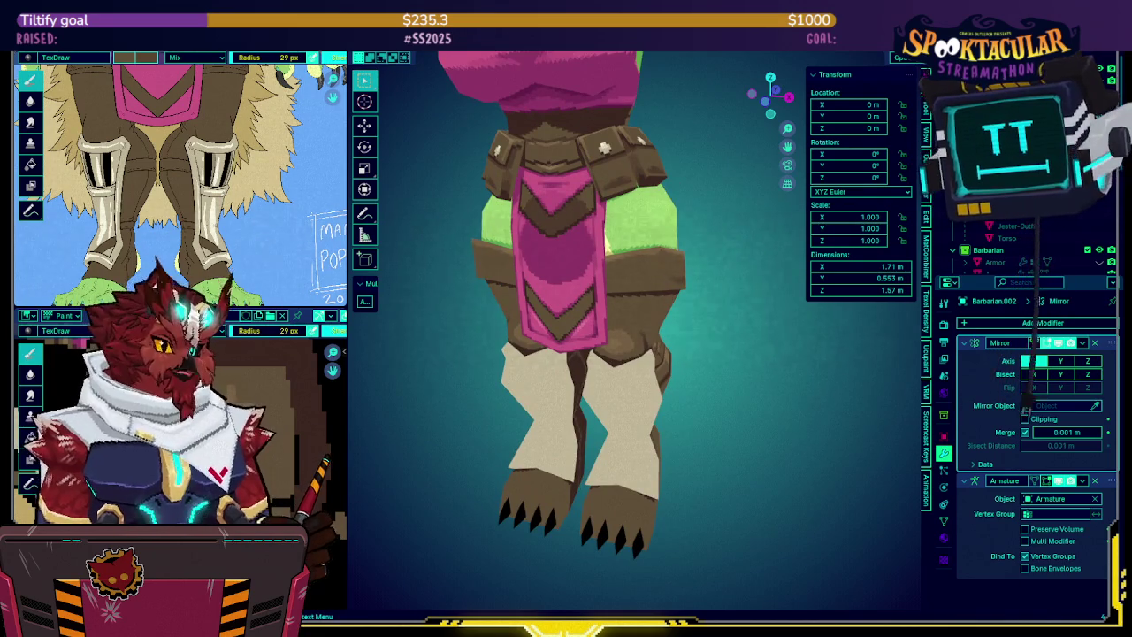
Show the medallion in the outliner, toggle the shoulder armour on and off, and save
scroll(1035, 248, "up", 3)
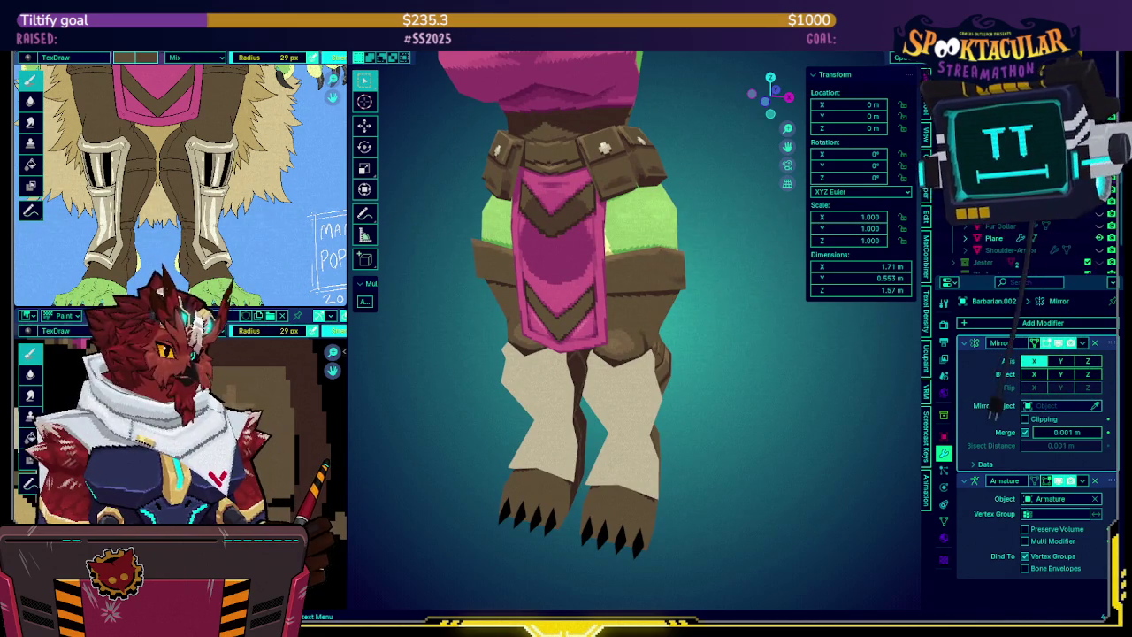
left_click(1101, 204)
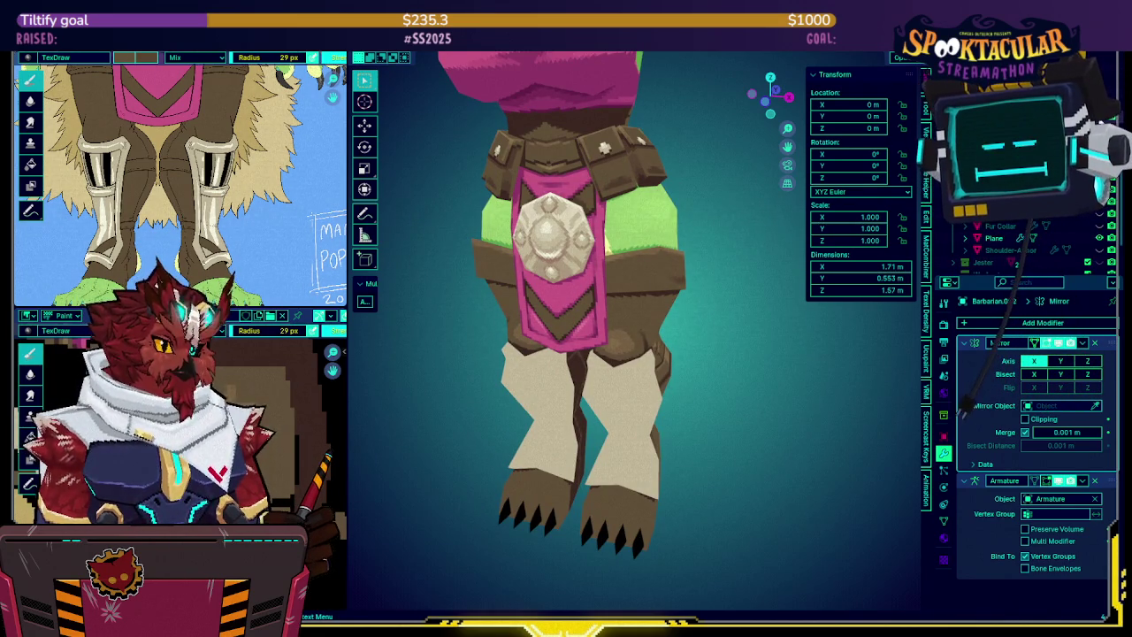
left_click(1099, 250)
left_click(1099, 250)
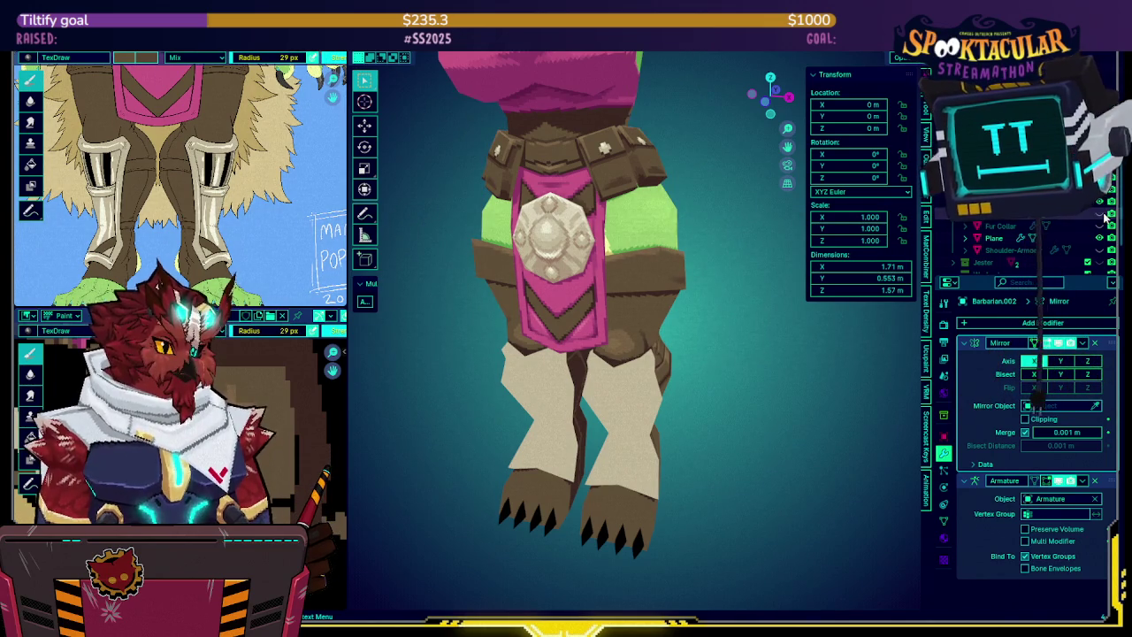
middle_click_drag(619, 238, 669, 235)
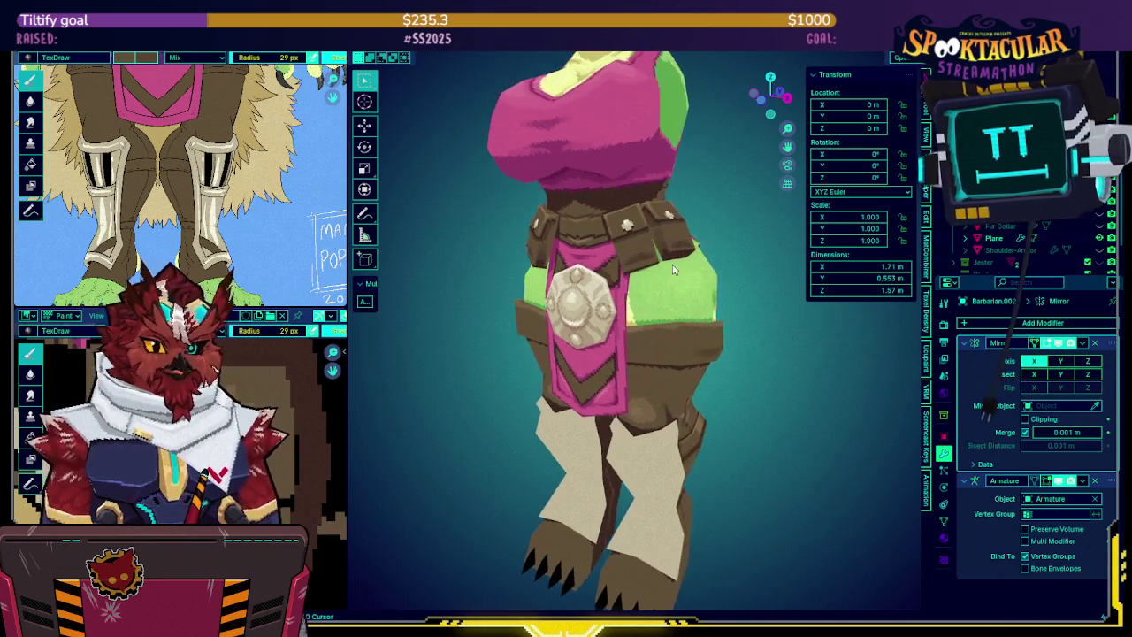
key("ctrl+s")
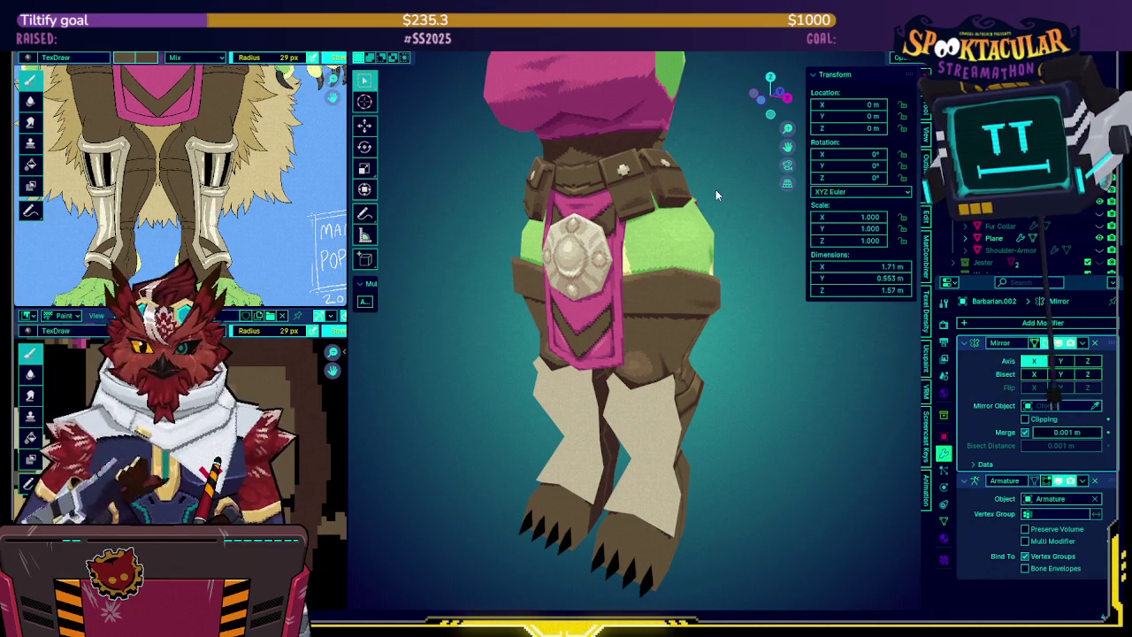
Turn the character to a side view and zoom close on the leg with wireframe overlay
mouse_move(750, 243)
middle_mouse_down()
mouse_move(698, 240)
mouse_move(664, 262)
mouse_move(678, 266)
middle_mouse_up()
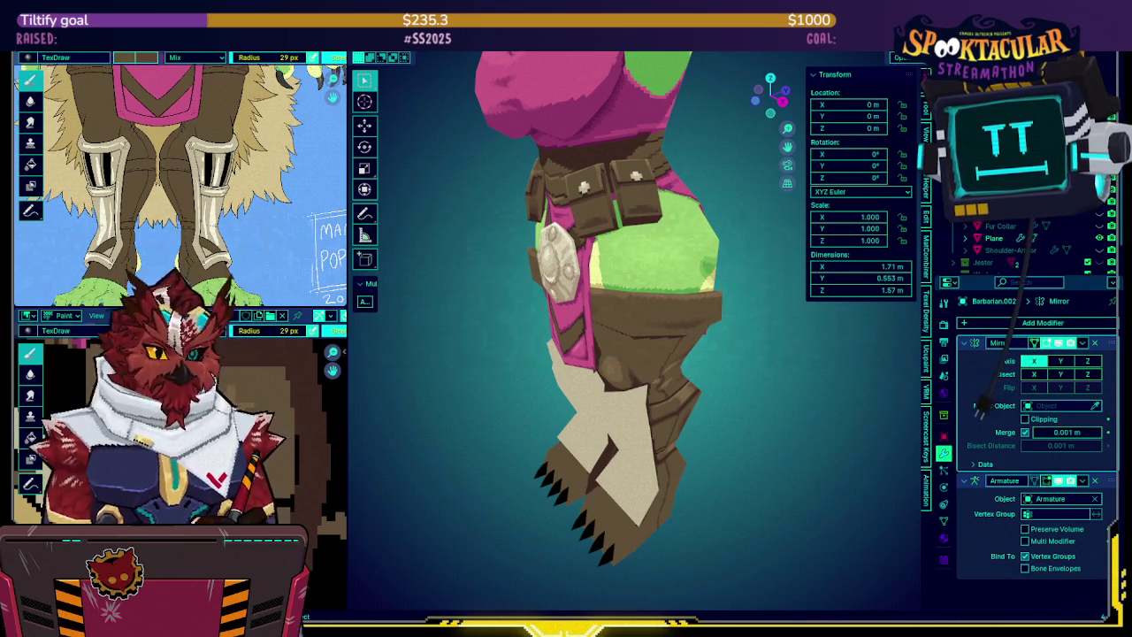
mouse_move(554, 378)
middle_mouse_down()
mouse_move(595, 330)
mouse_move(511, 325)
mouse_move(600, 362)
mouse_move(584, 359)
mouse_move(670, 337)
mouse_move(713, 341)
mouse_move(695, 312)
mouse_move(666, 302)
mouse_move(531, 297)
mouse_move(634, 293)
mouse_move(715, 322)
mouse_move(646, 283)
mouse_move(630, 288)
middle_mouse_up()
key("shift+alt+z")
key("shift+alt+z")
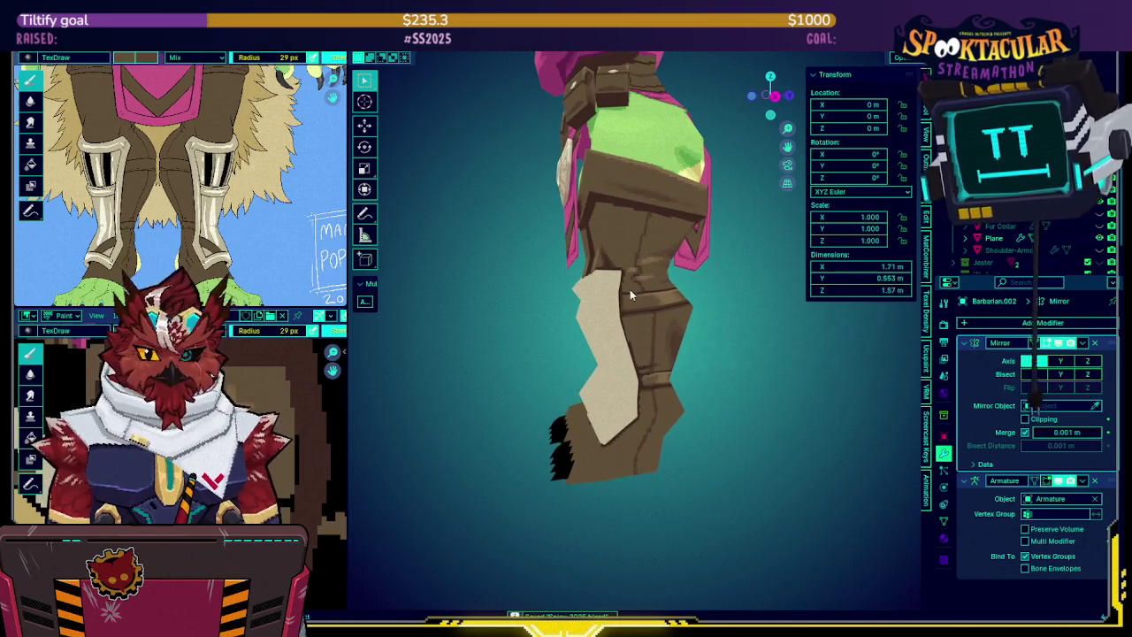
scroll(636, 288, "up", 3)
scroll(647, 289, "up", 3)
middle_click_drag(630, 331, 653, 360)
key("shift+alt+z")
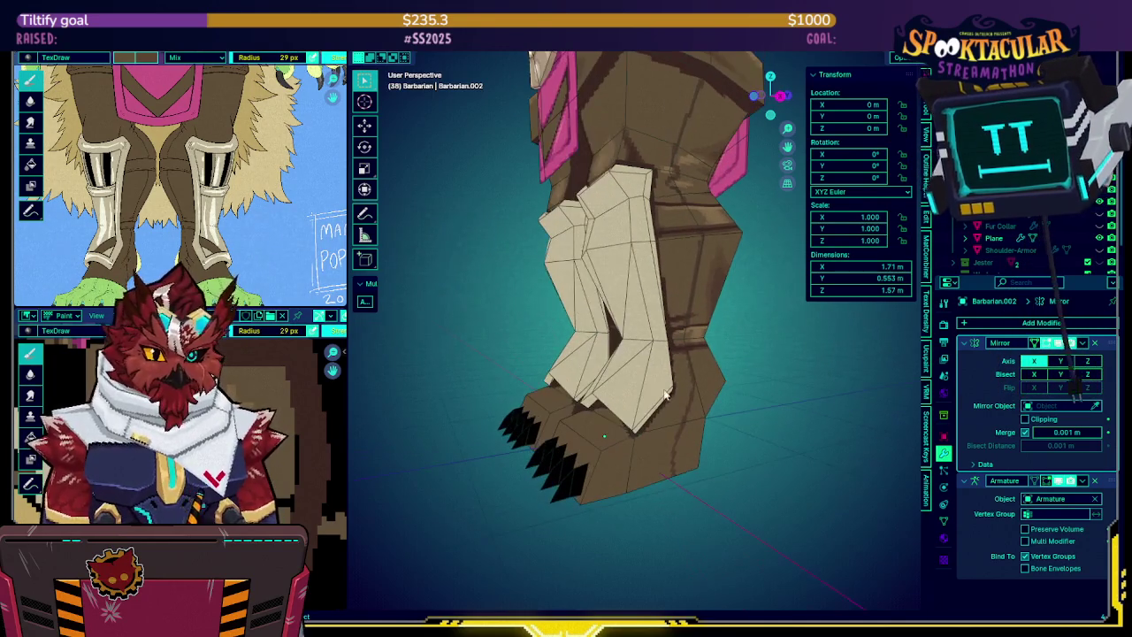
Texture-paint the leg object, save, and frame the hoof in Right Ortho view
key("alt+q")
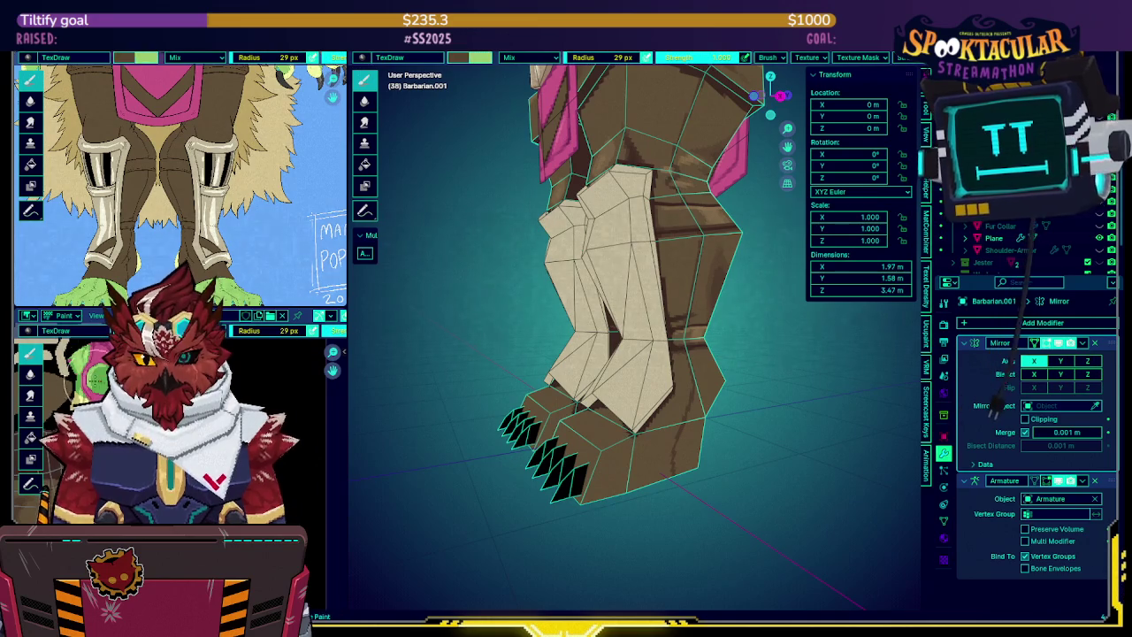
middle_click_drag(513, 354, 554, 325)
key("ctrl+s")
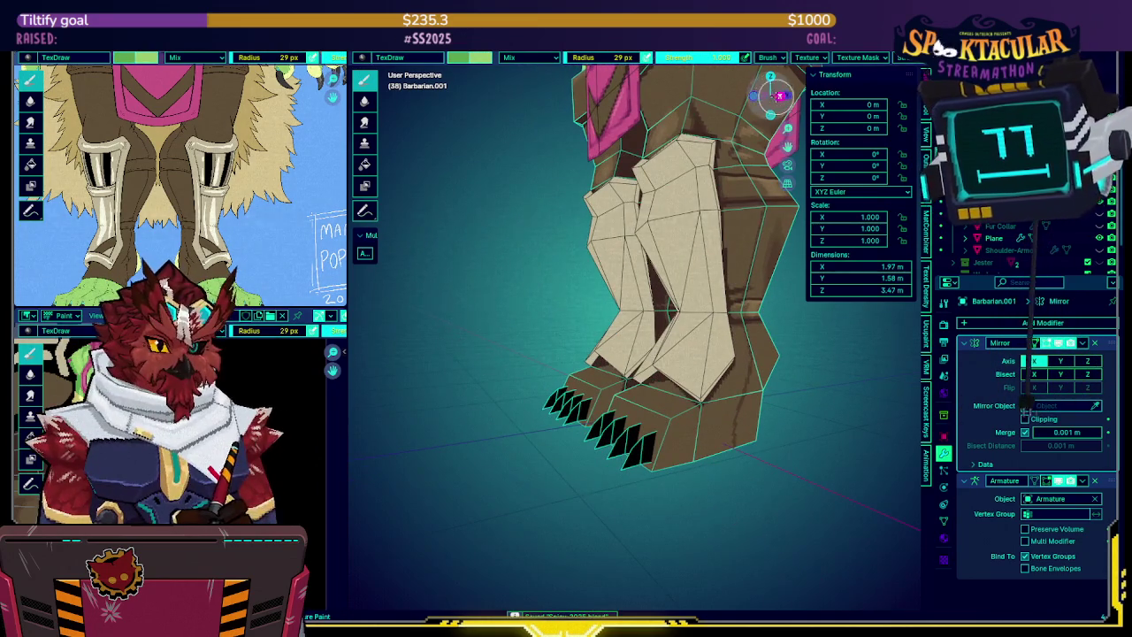
left_click(780, 96)
scroll(589, 265, "up", 3)
mouse_move(570, 385)
middle_mouse_down("shift")
mouse_move(521, 336)
mouse_move(533, 313)
middle_mouse_up("shift")
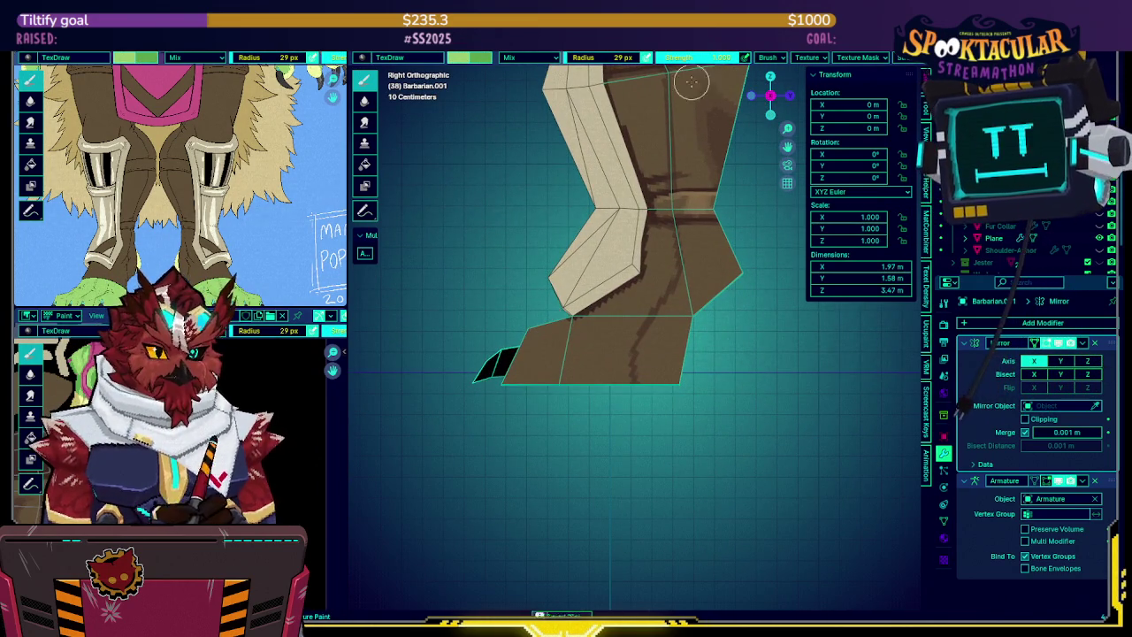
Paint a diagonal green stripe across the hoof, undo the last stroke, and select the hoof island
left_click_drag(539, 316, 559, 320)
left_click_drag(565, 323, 601, 371)
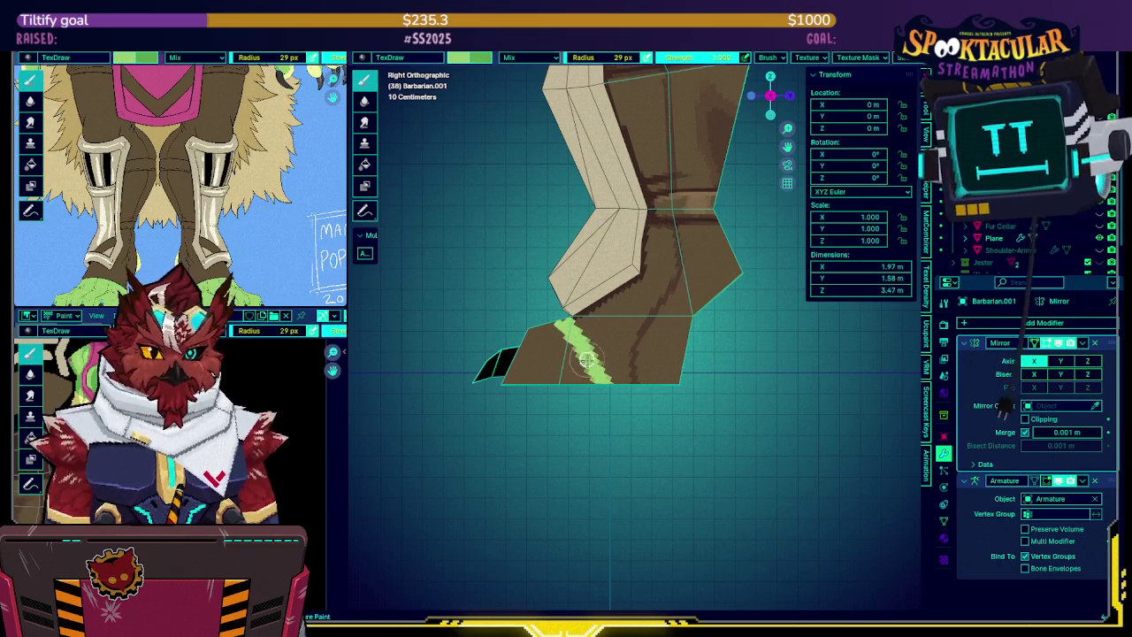
left_click_drag(571, 385, 488, 431)
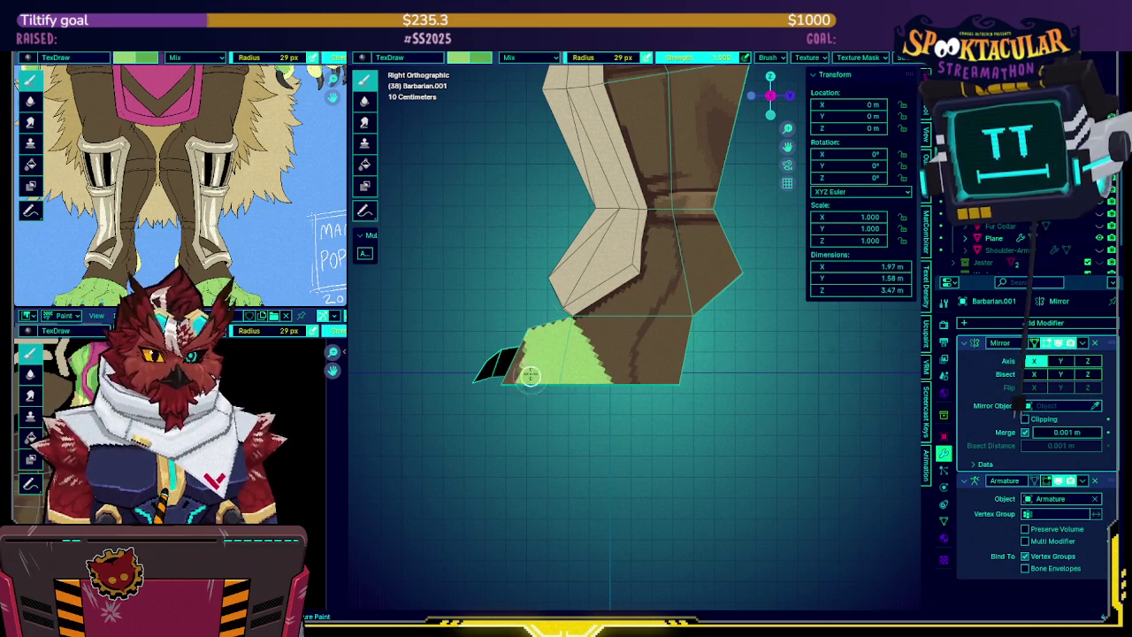
key("ctrl+z")
key("Tab")
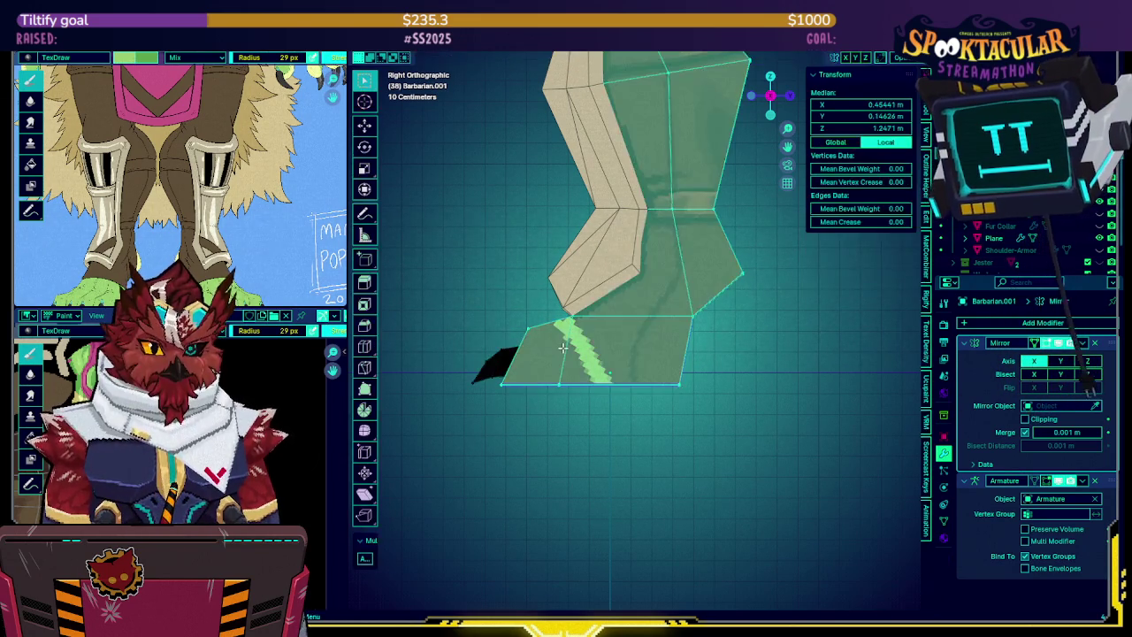
key("l")
mouse_move(538, 338)
middle_mouse_down()
mouse_move(584, 343)
mouse_move(604, 320)
middle_mouse_up()
key("Tab")
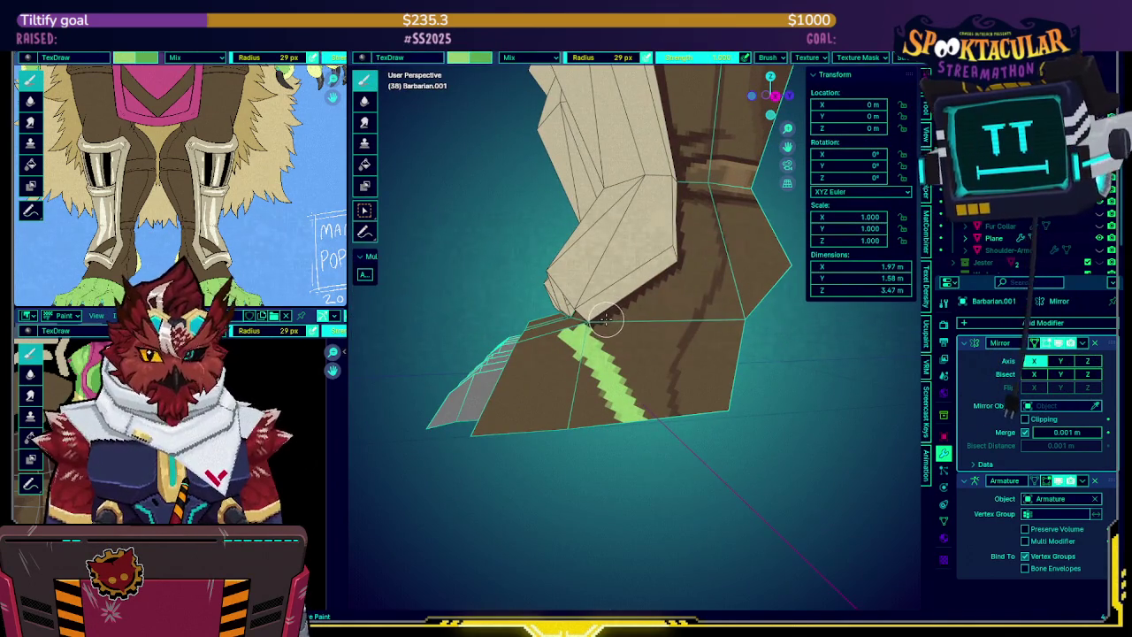
Widen the green stripe along the hoof tops and disable the Mirror modifier in the viewport
left_click_drag(596, 412, 556, 327)
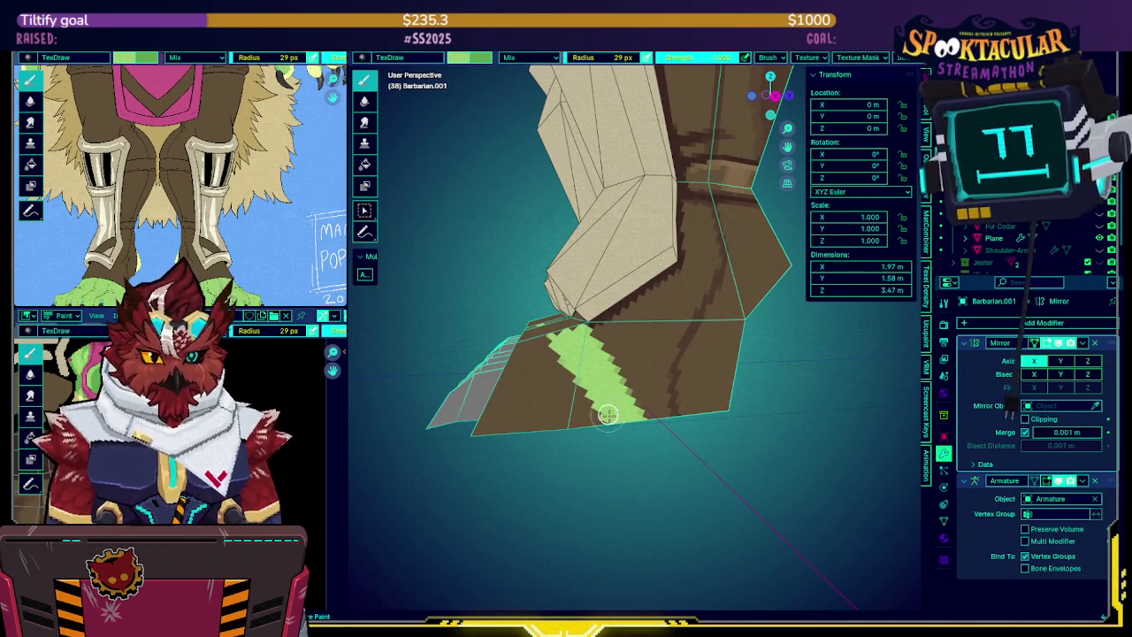
middle_click_drag(598, 457, 614, 416)
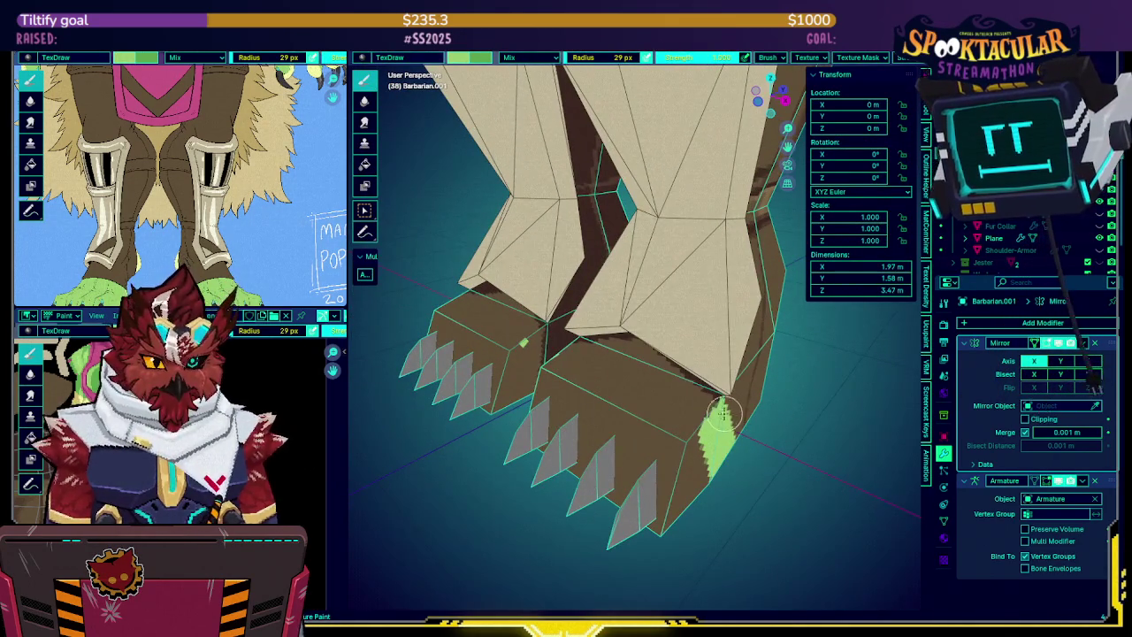
left_click_drag(676, 382, 572, 342)
mouse_move(572, 342)
middle_mouse_down()
mouse_move(672, 339)
mouse_move(698, 288)
mouse_move(674, 314)
middle_mouse_up()
left_click(1067, 343)
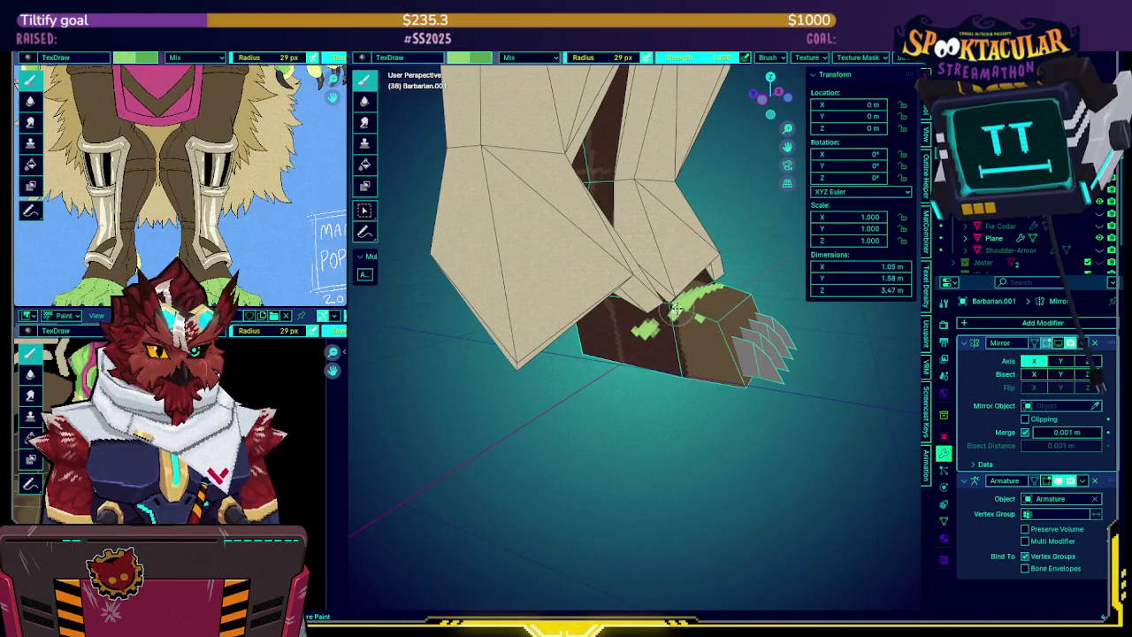
Paint green down the front and lower left of the clawed foot
left_click_drag(671, 328, 665, 362)
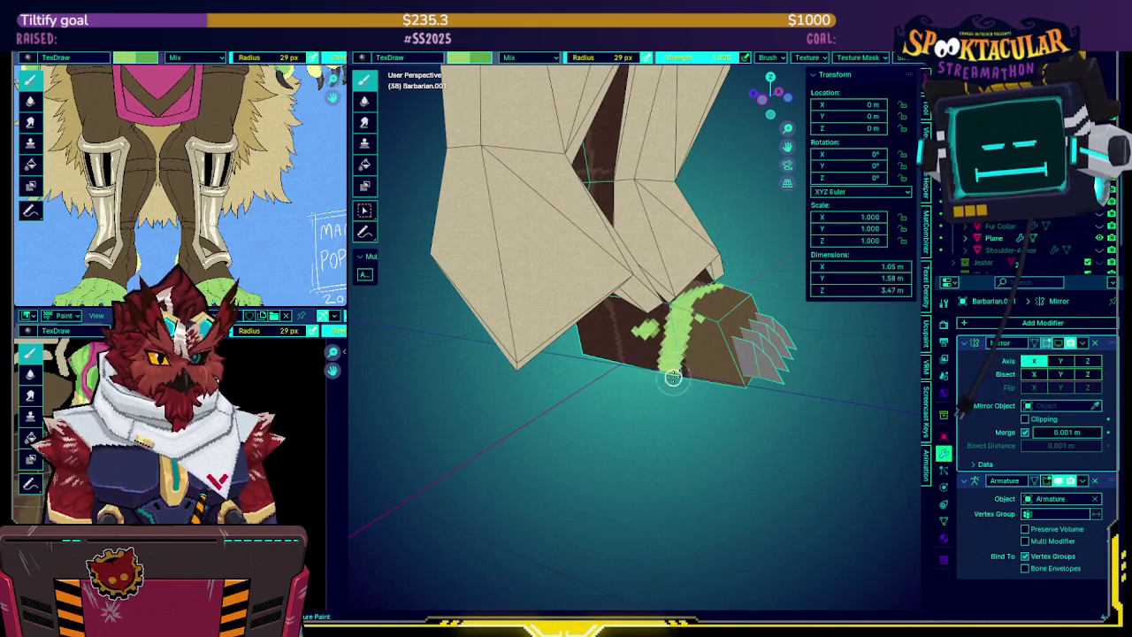
left_click_drag(708, 320, 725, 384)
mouse_move(726, 384)
middle_mouse_down()
mouse_move(718, 372)
mouse_move(730, 354)
middle_mouse_up()
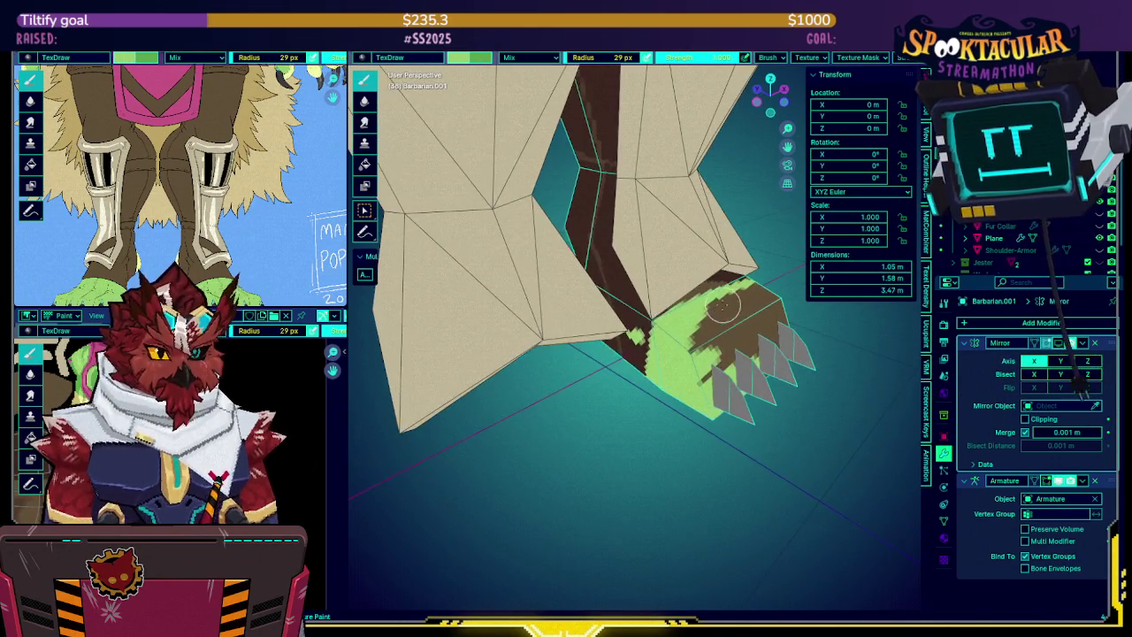
left_click_drag(736, 298, 756, 349)
middle_click_drag(756, 349, 610, 314)
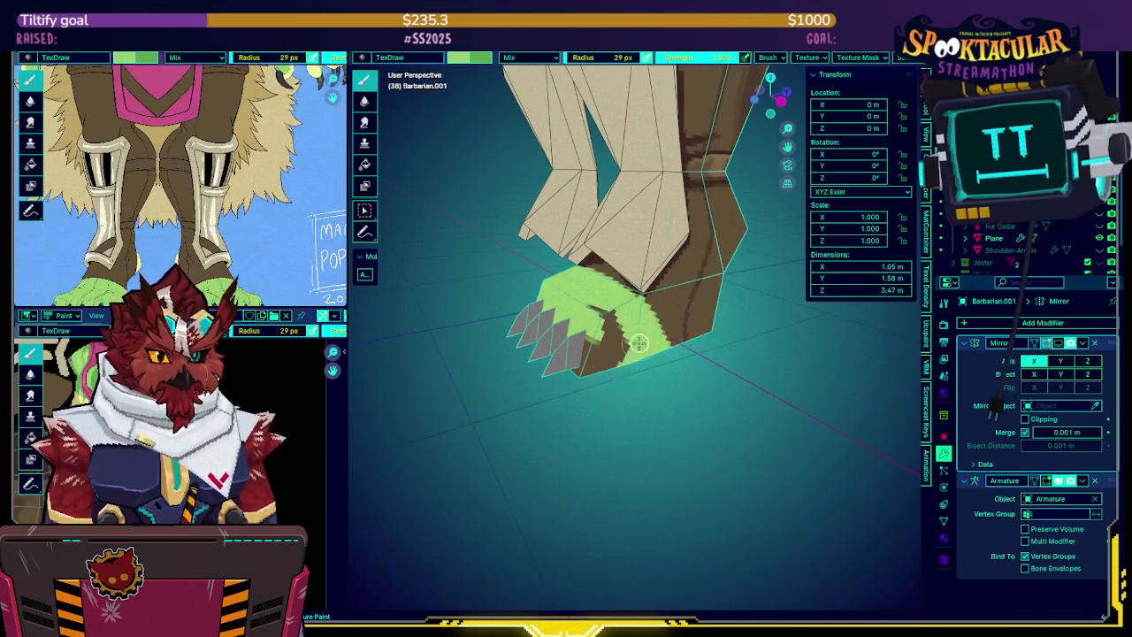
left_click_drag(600, 305, 557, 361)
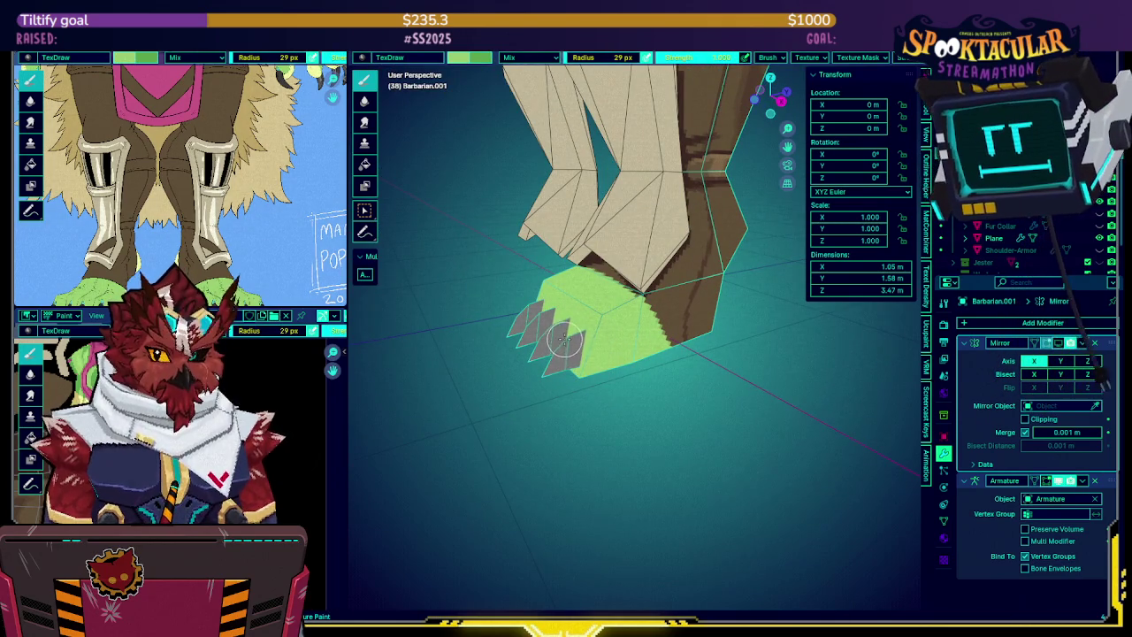
mouse_move(563, 348)
middle_mouse_down()
mouse_move(625, 275)
mouse_move(681, 301)
mouse_move(701, 266)
middle_mouse_up()
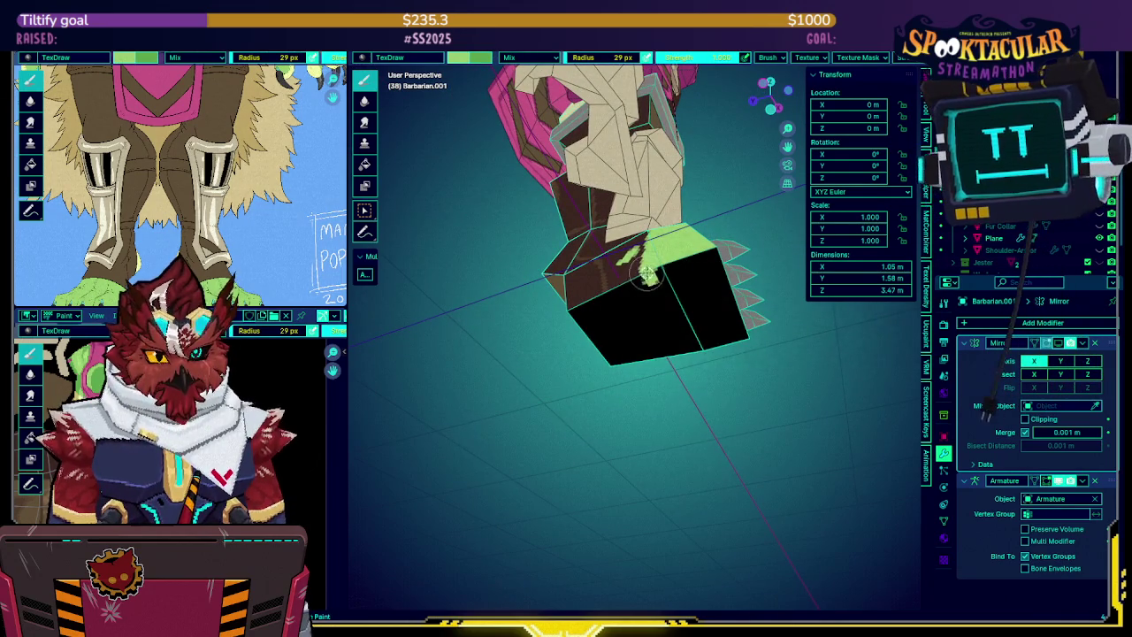
Paint the hoof's front face and underside green, orbiting around it
left_click_drag(653, 294, 665, 324)
mouse_move(665, 323)
middle_mouse_down()
mouse_move(685, 290)
mouse_move(630, 347)
mouse_move(668, 298)
middle_mouse_up()
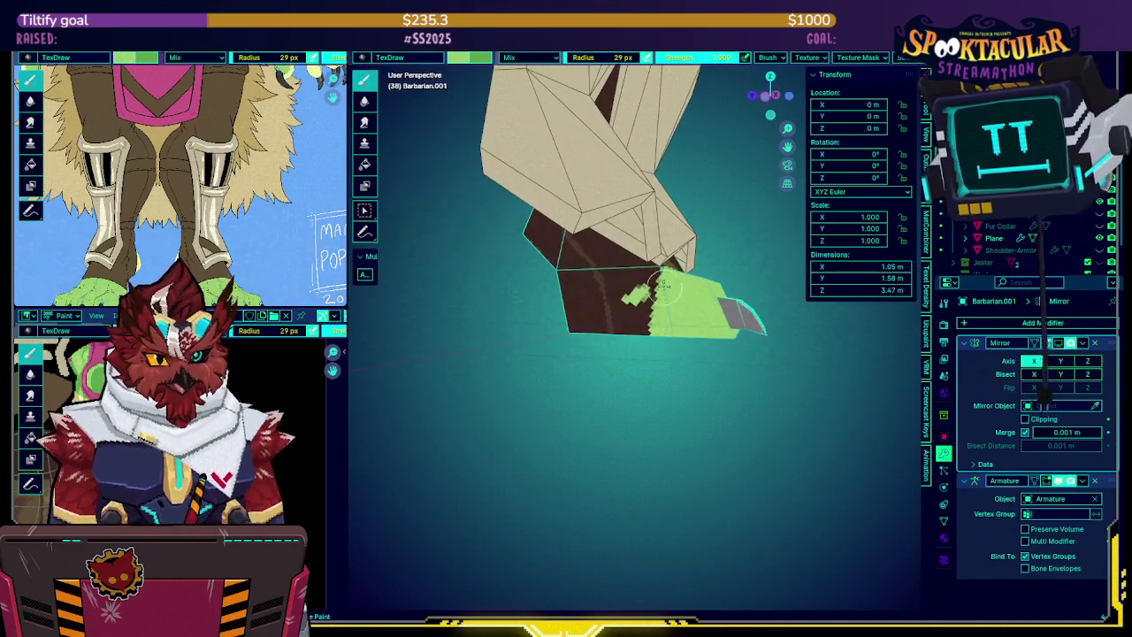
mouse_move(617, 300)
left_mouse_down()
mouse_move(566, 328)
mouse_move(649, 295)
mouse_move(707, 296)
left_mouse_up()
middle_click_drag(708, 297, 606, 304)
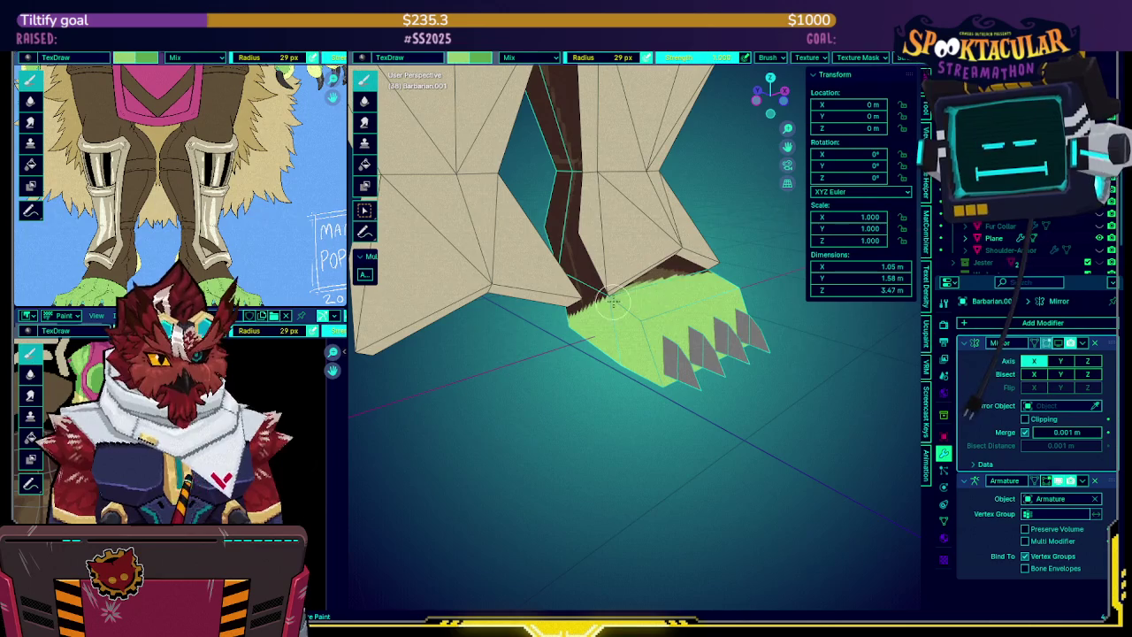
mouse_move(619, 314)
middle_mouse_down()
mouse_move(616, 292)
mouse_move(594, 278)
middle_mouse_up()
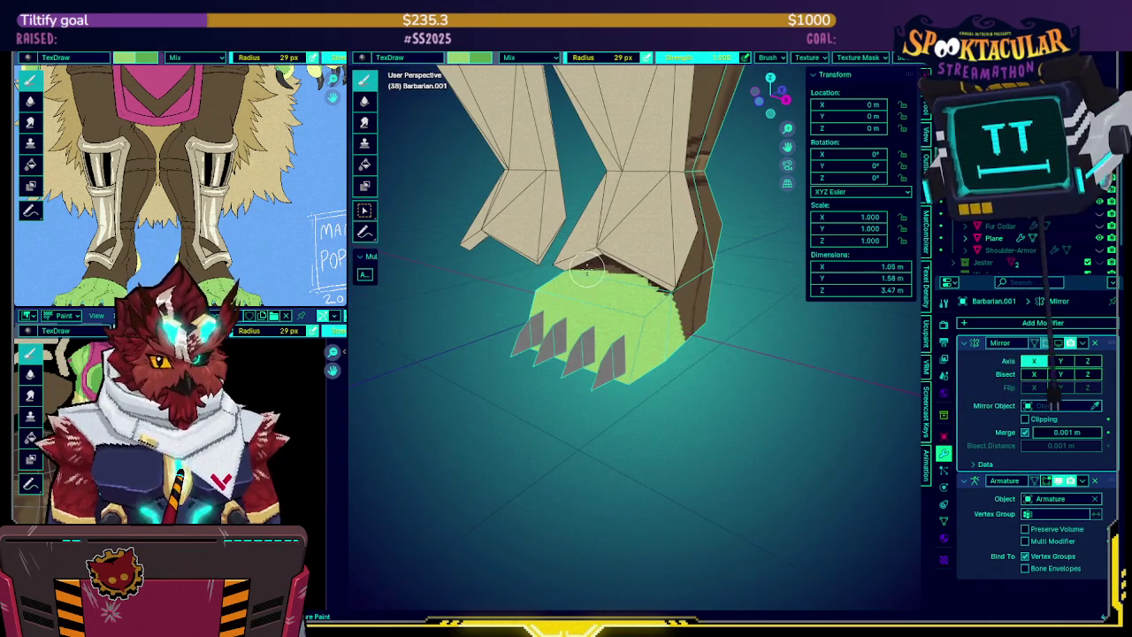
middle_click_drag(613, 281, 602, 301)
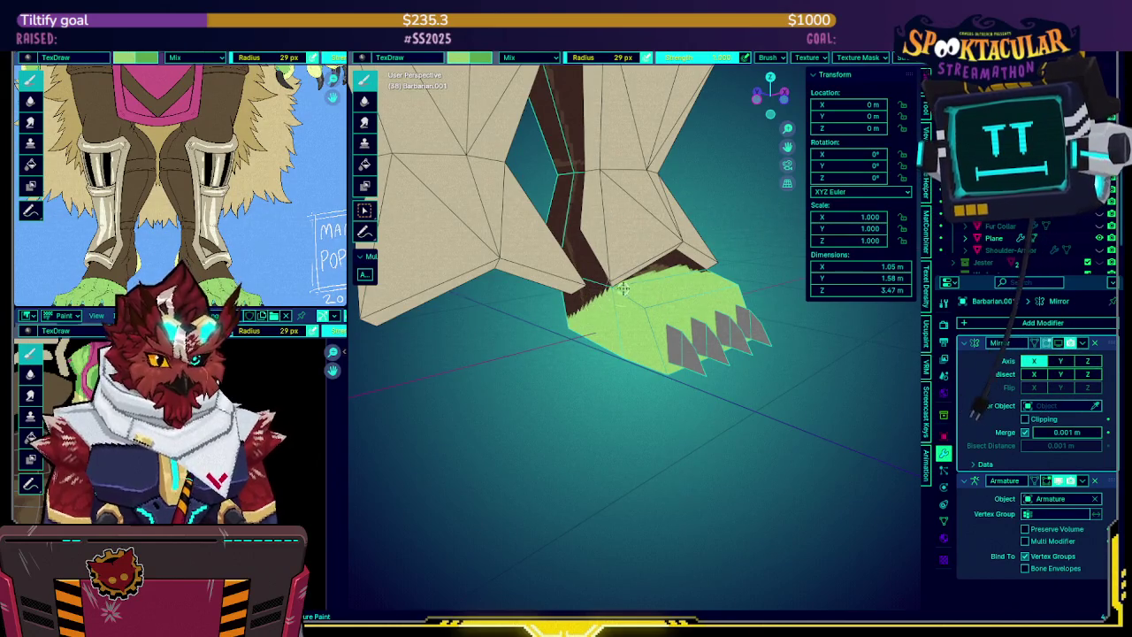
Turn the hoof to face left and cover the remaining brown patches with green
middle_click_drag(669, 274, 613, 270)
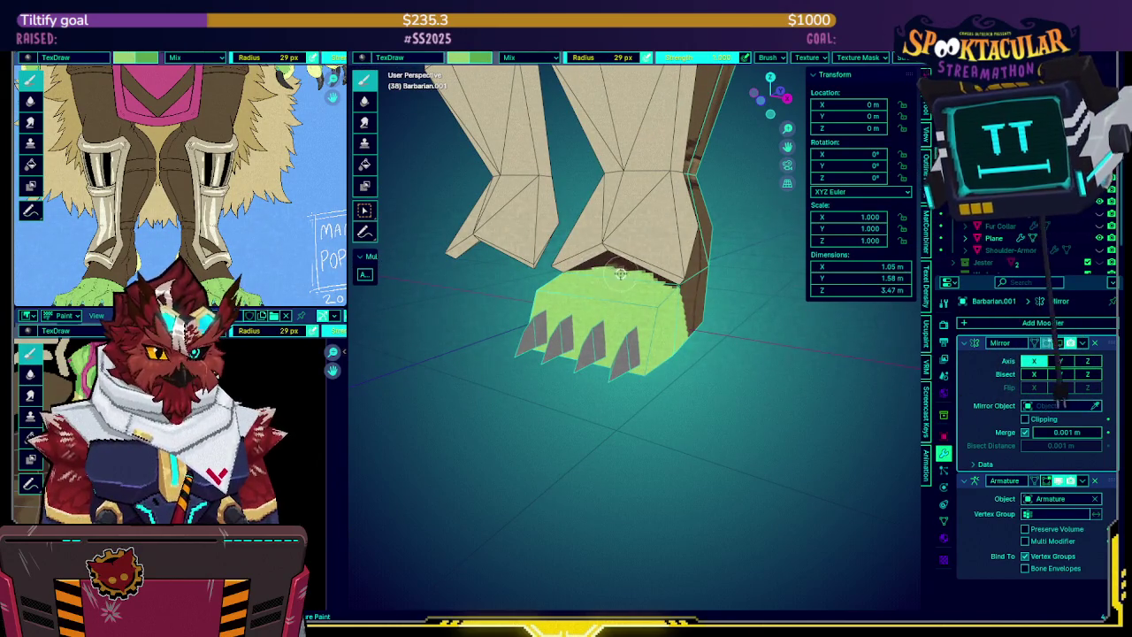
middle_click_drag(648, 281, 616, 279)
left_click_drag(639, 303, 699, 334)
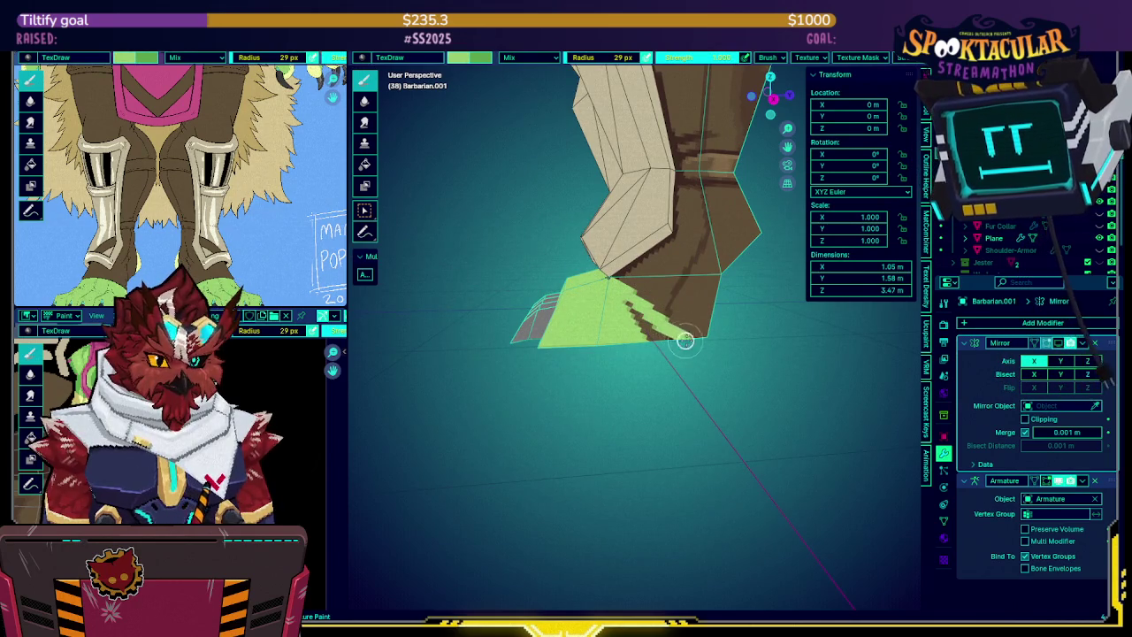
mouse_move(637, 318)
middle_mouse_down()
mouse_move(662, 294)
mouse_move(538, 273)
mouse_move(721, 308)
middle_mouse_up()
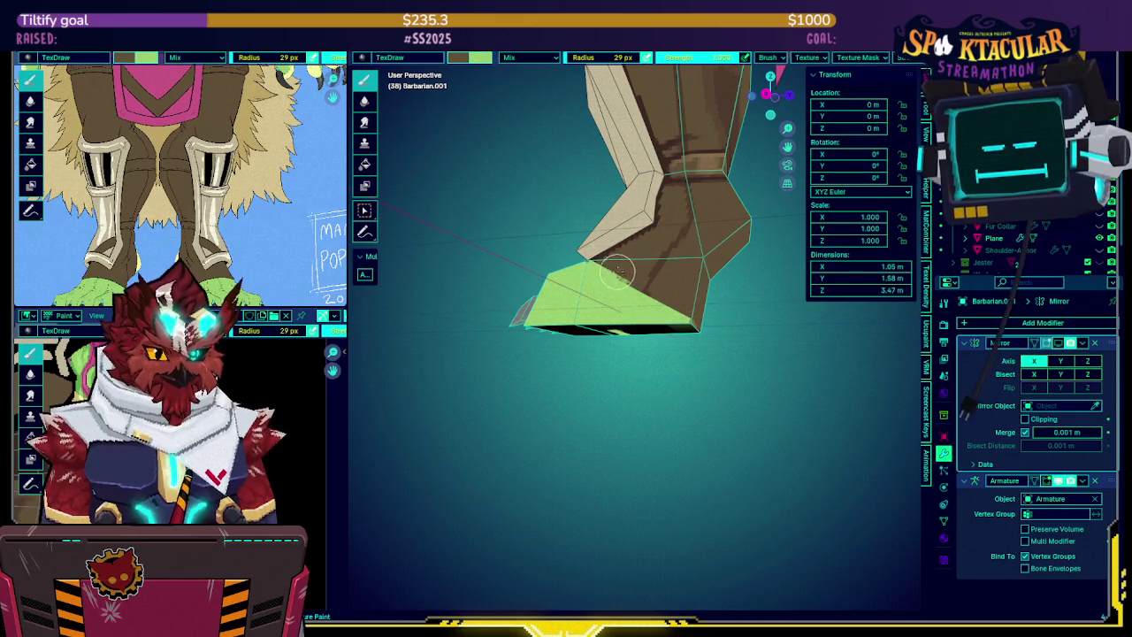
Swap to green, paint the hoof's black underside green, and save the file
key("x")
middle_click_drag(629, 286, 614, 313)
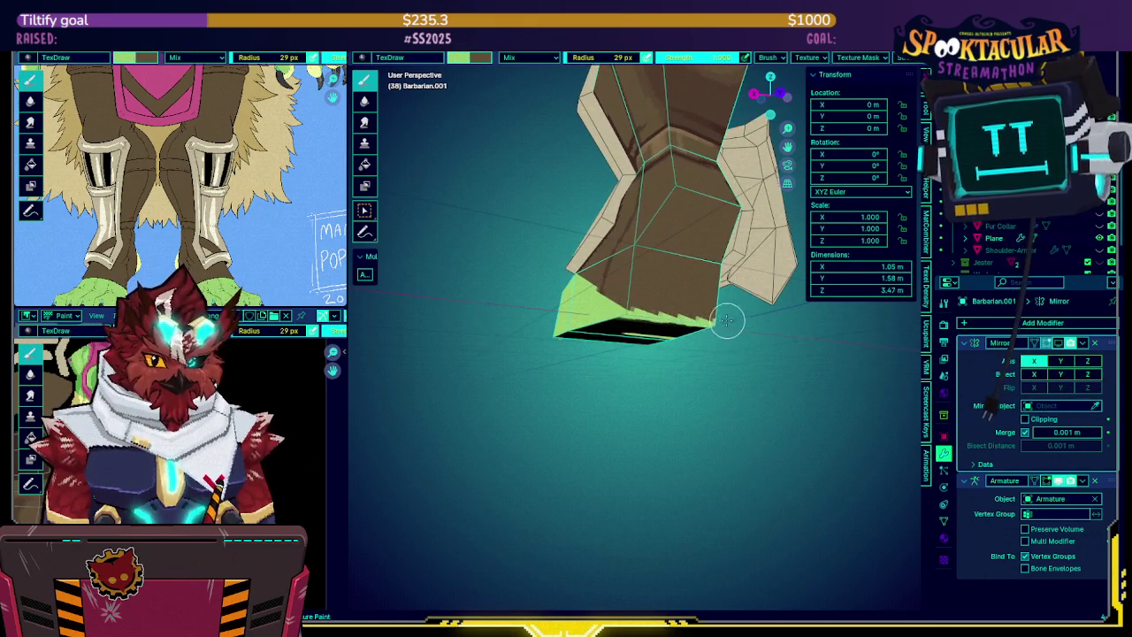
middle_click_drag(730, 322, 648, 298)
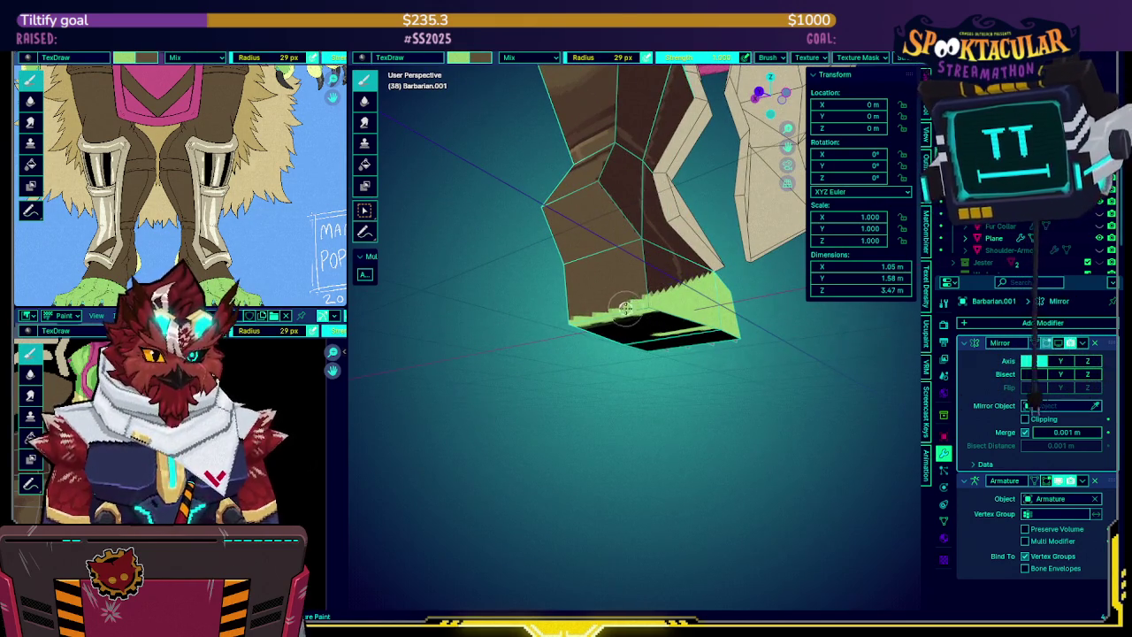
mouse_move(579, 314)
middle_mouse_down()
mouse_move(651, 311)
mouse_move(601, 317)
middle_mouse_up()
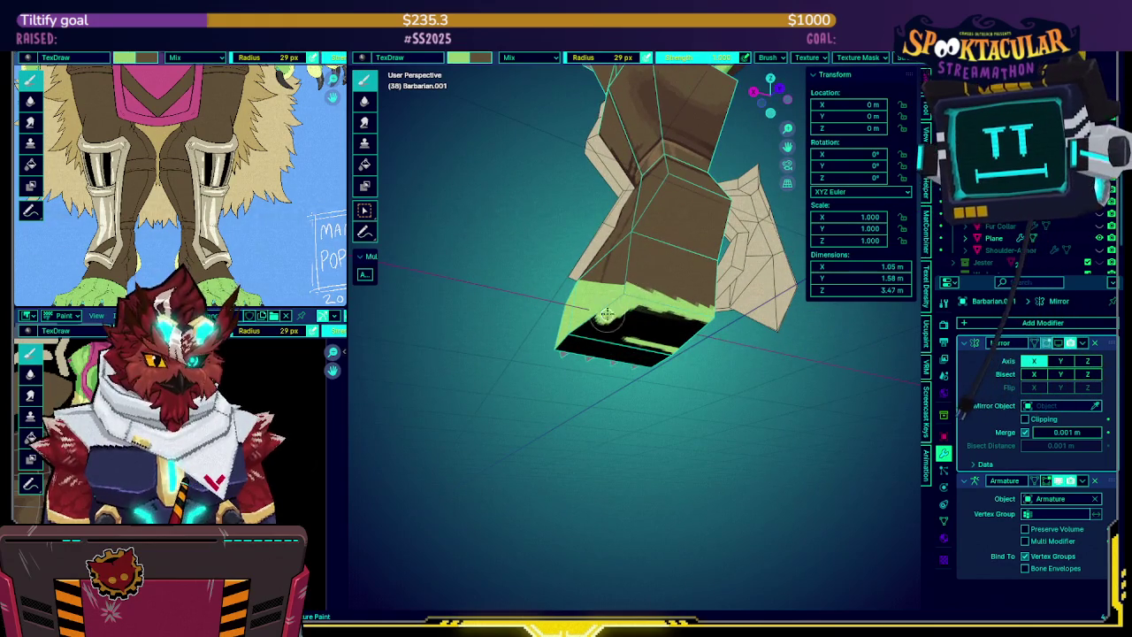
left_click_drag(603, 315, 637, 354)
middle_click_drag(637, 354, 654, 310)
mouse_move(655, 309)
left_mouse_down()
mouse_move(667, 299)
mouse_move(672, 328)
mouse_move(719, 328)
mouse_move(682, 383)
mouse_move(696, 317)
left_mouse_up()
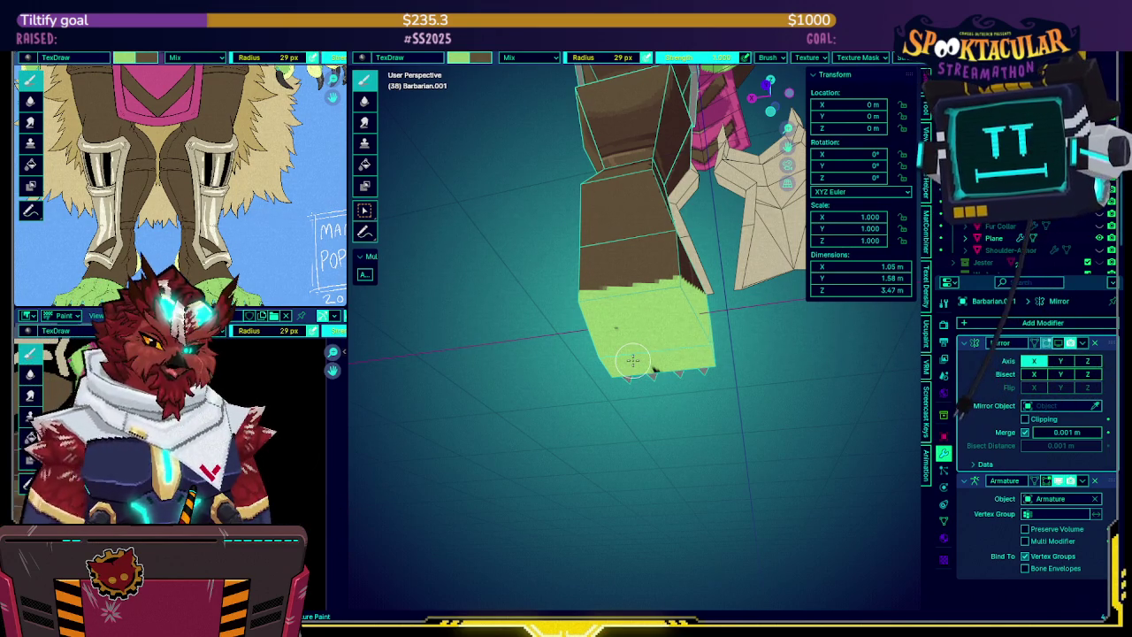
mouse_move(521, 321)
middle_mouse_down()
mouse_move(614, 382)
mouse_move(632, 378)
middle_mouse_up()
key("ctrl+s")
Orbit around the hoof from several sides, ending on a low frontal view of the claws
middle_click_drag(617, 332, 619, 334)
mouse_move(672, 372)
middle_mouse_down()
mouse_move(647, 303)
mouse_move(619, 343)
mouse_move(666, 312)
middle_mouse_up()
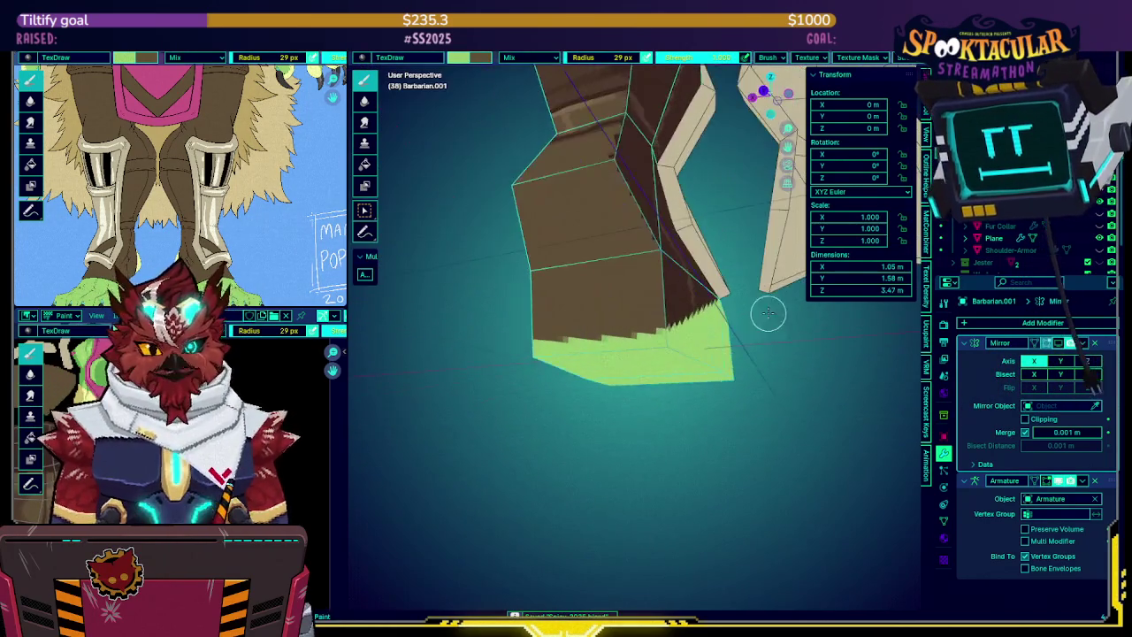
mouse_move(646, 345)
middle_mouse_down()
mouse_move(669, 336)
mouse_move(615, 290)
mouse_move(550, 314)
middle_mouse_up()
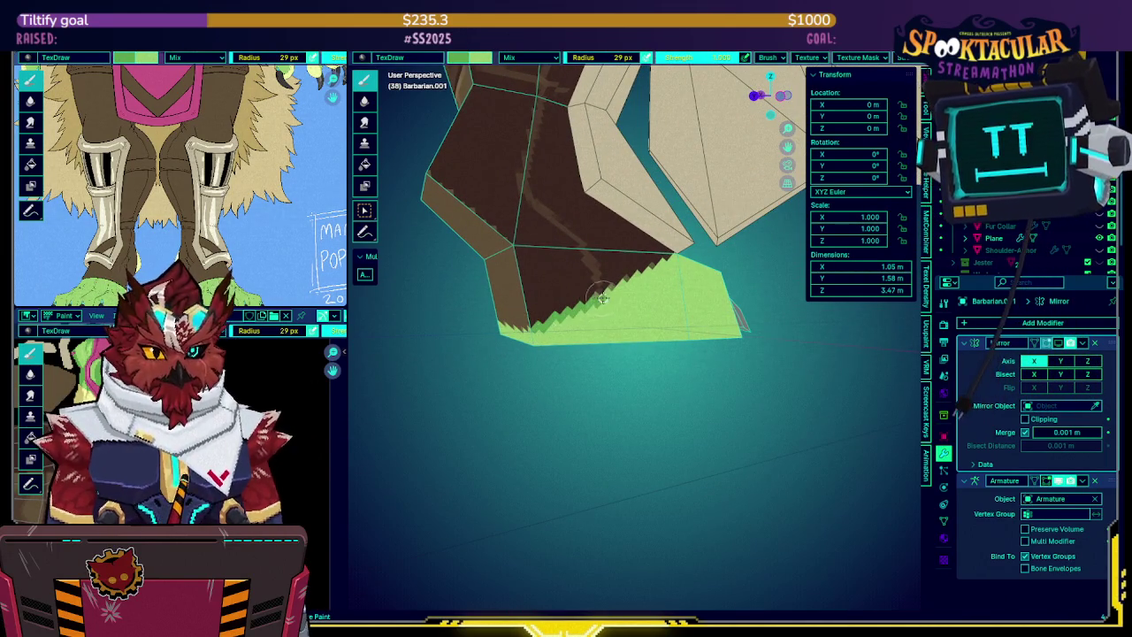
mouse_move(635, 281)
middle_mouse_down()
mouse_move(583, 300)
mouse_move(619, 275)
mouse_move(579, 274)
middle_mouse_up()
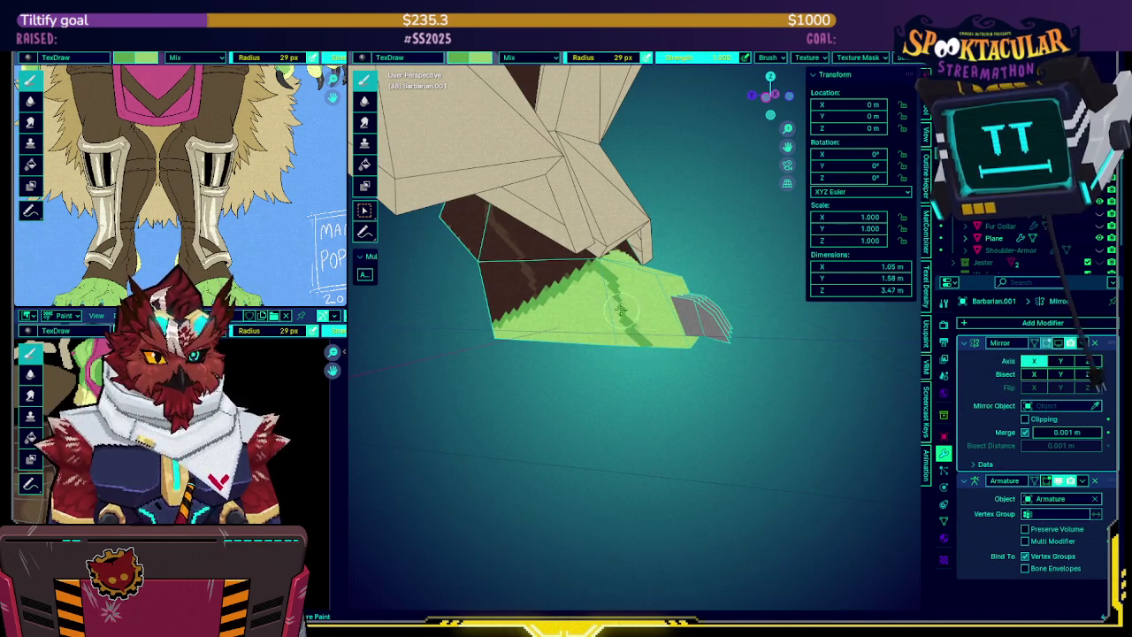
middle_click_drag(653, 351, 596, 277)
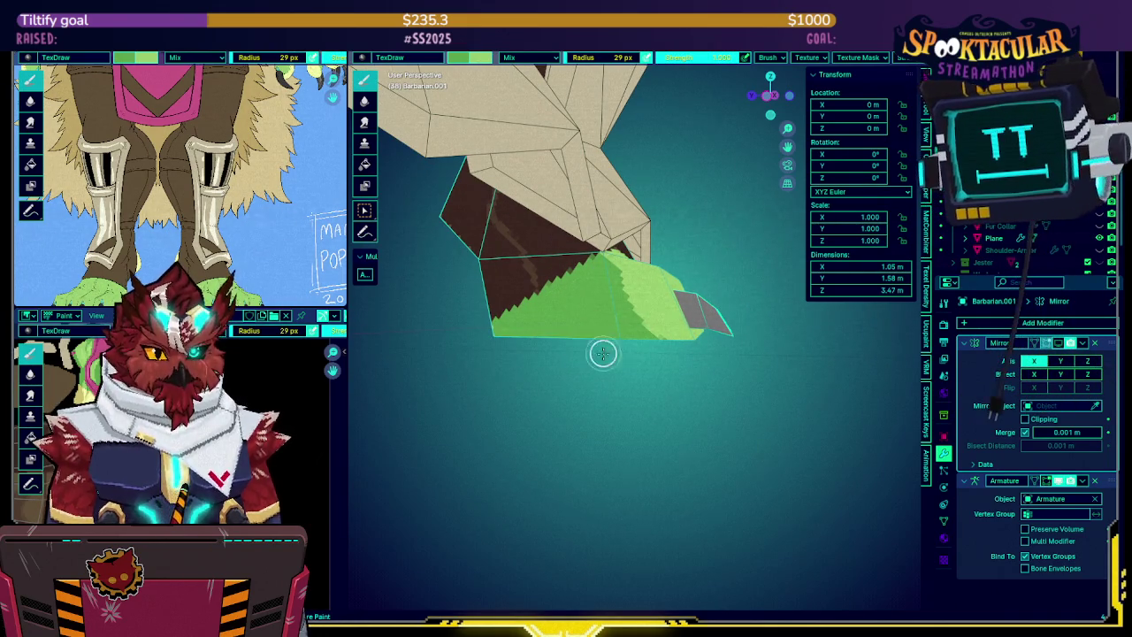
middle_click_drag(611, 331, 624, 302)
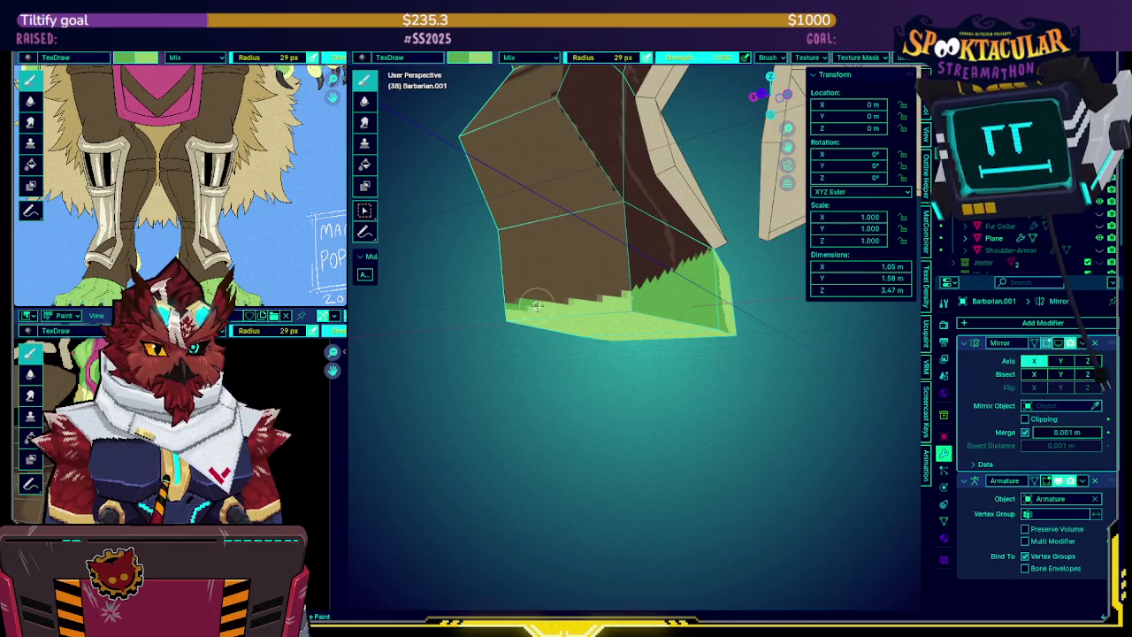
middle_click_drag(589, 301, 731, 316)
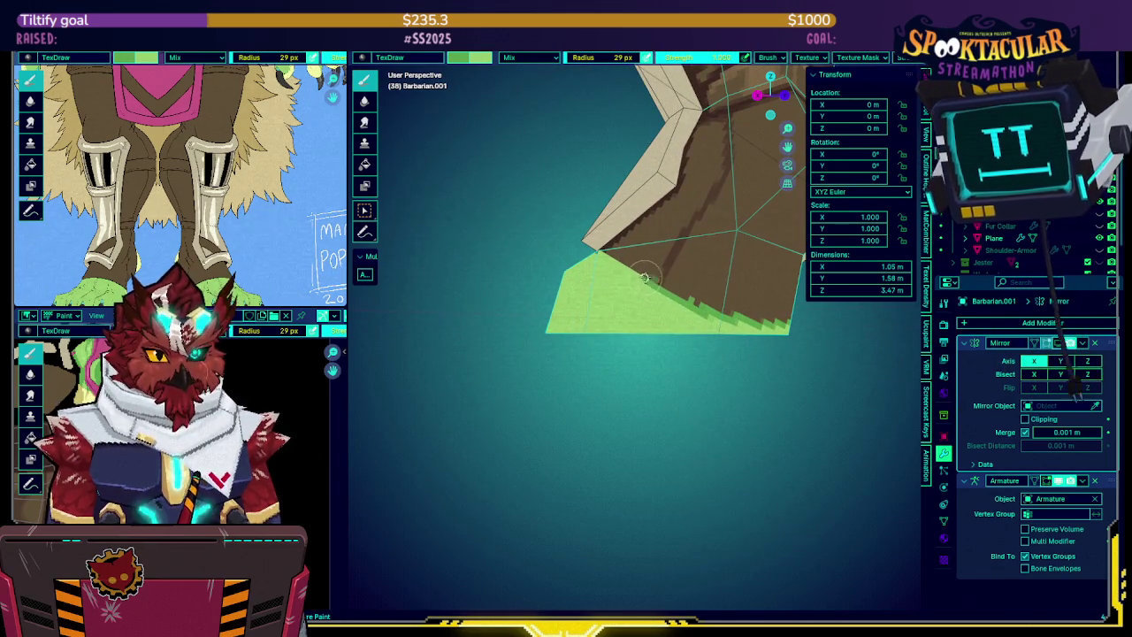
middle_click_drag(695, 301, 710, 305)
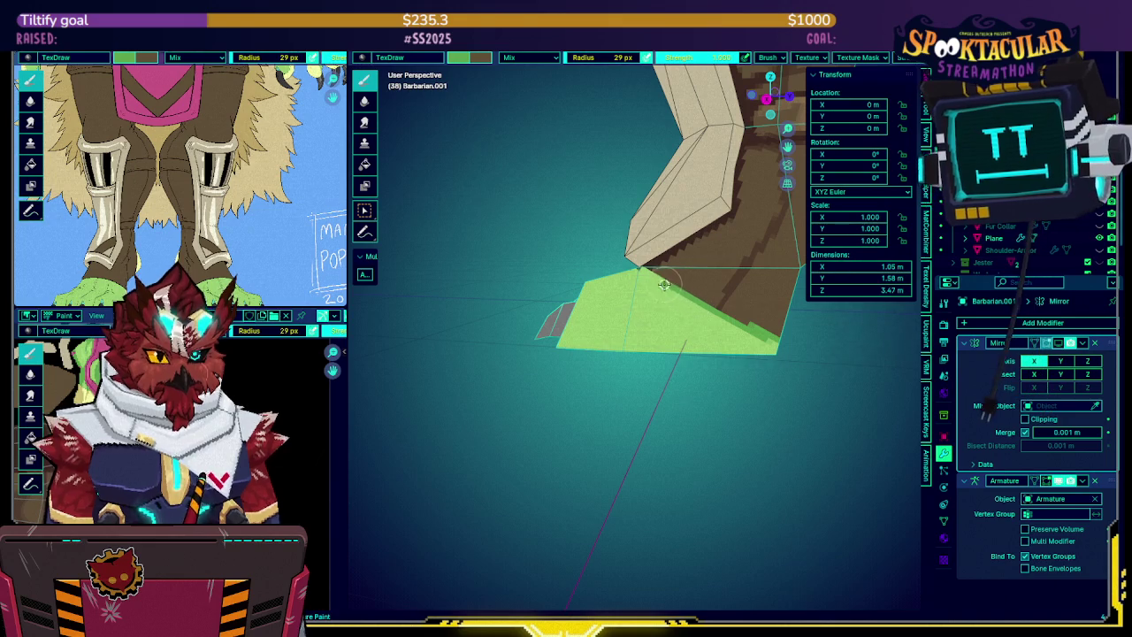
middle_click_drag(643, 273, 743, 307)
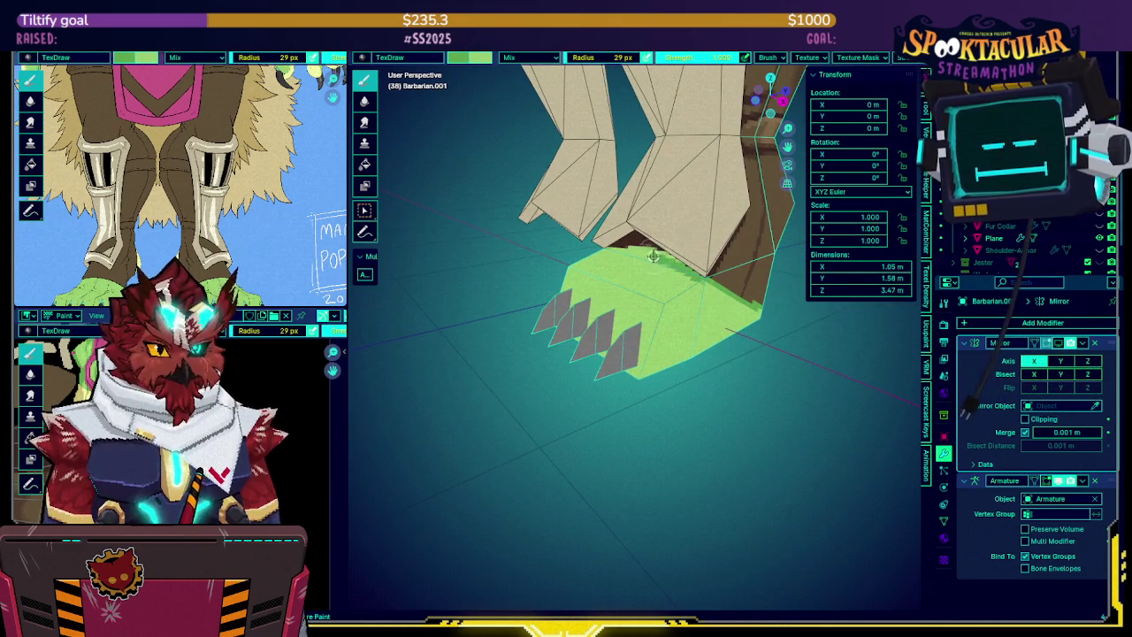
mouse_move(625, 250)
middle_mouse_down()
mouse_move(570, 265)
mouse_move(614, 244)
mouse_move(576, 261)
mouse_move(598, 252)
middle_mouse_up()
Switch the paint colour to dark brown and inspect the hoof's side in local view
key("s")
key("KP_Divide")
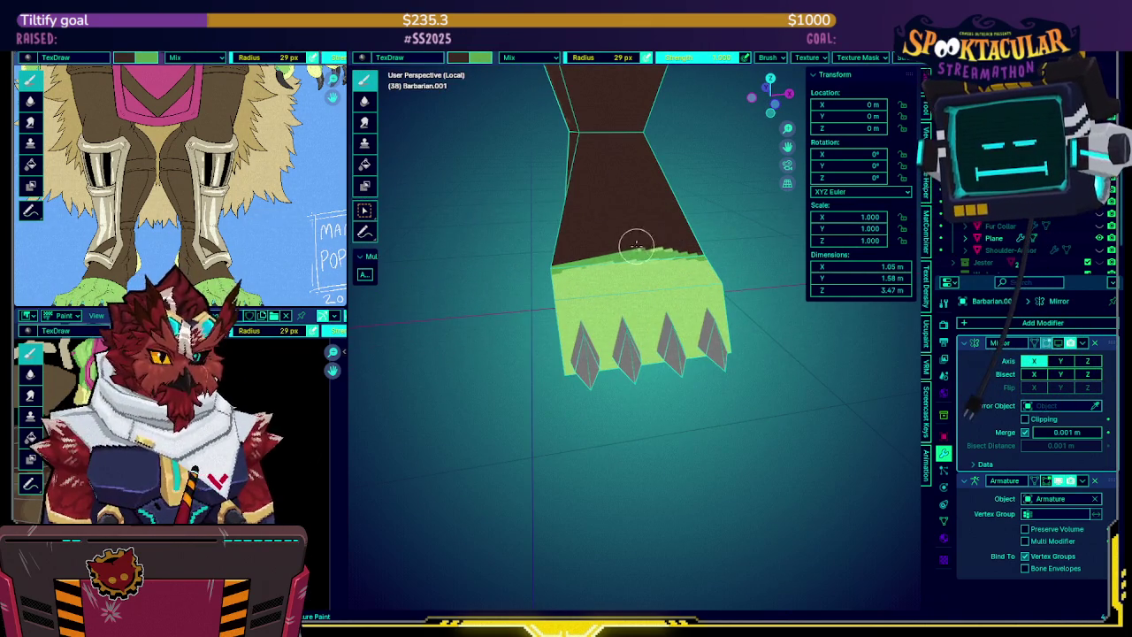
middle_click_drag(692, 246, 662, 258)
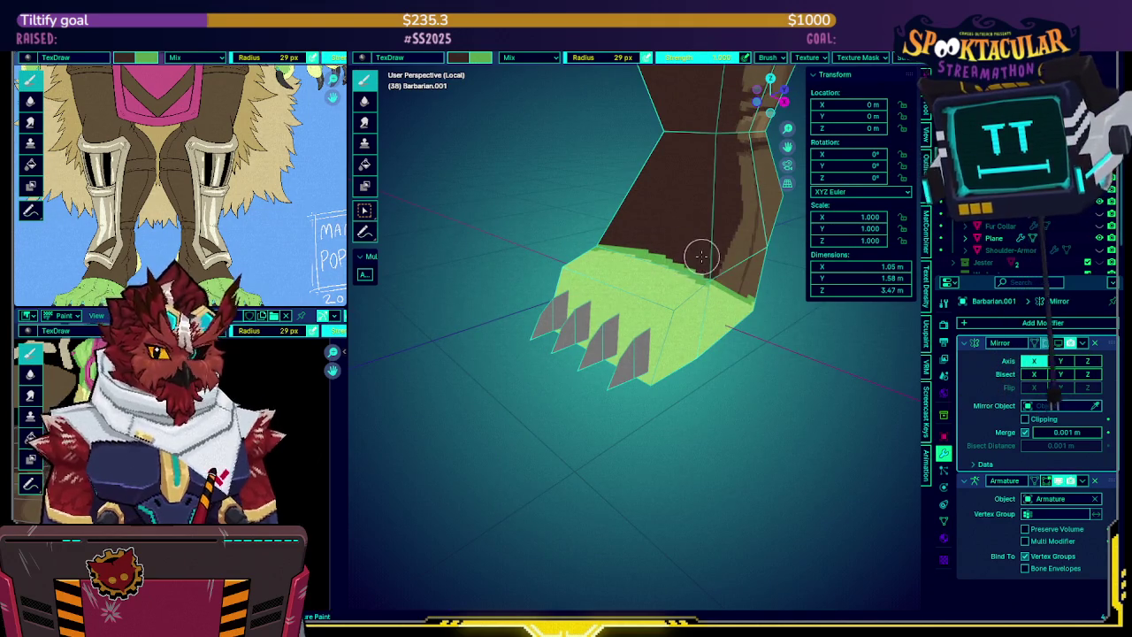
key("KP_Divide")
mouse_move(698, 237)
middle_mouse_down()
mouse_move(668, 236)
mouse_move(652, 262)
mouse_move(588, 256)
middle_mouse_up()
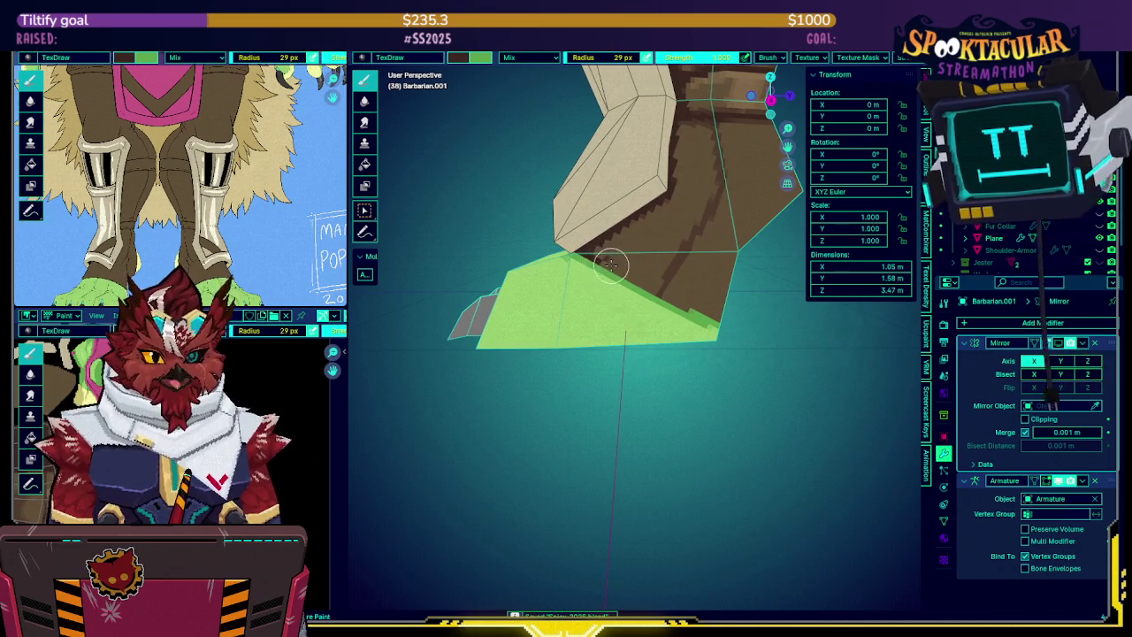
Swap the paint colours, view the boot from the front, and pan the texture image
key("x")
key("x")
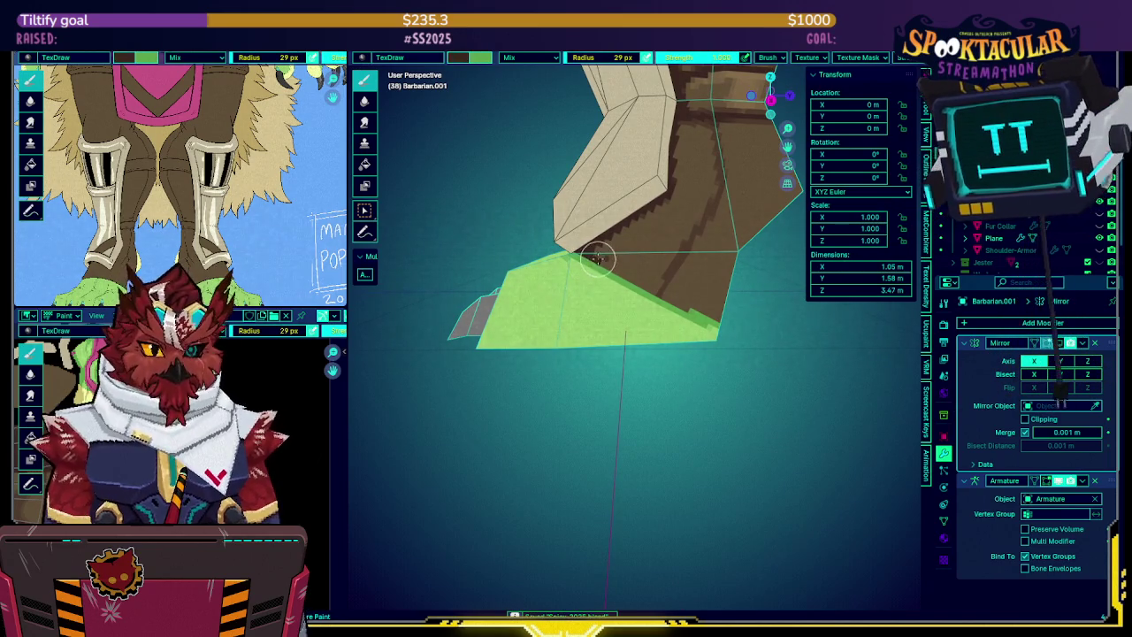
key("x")
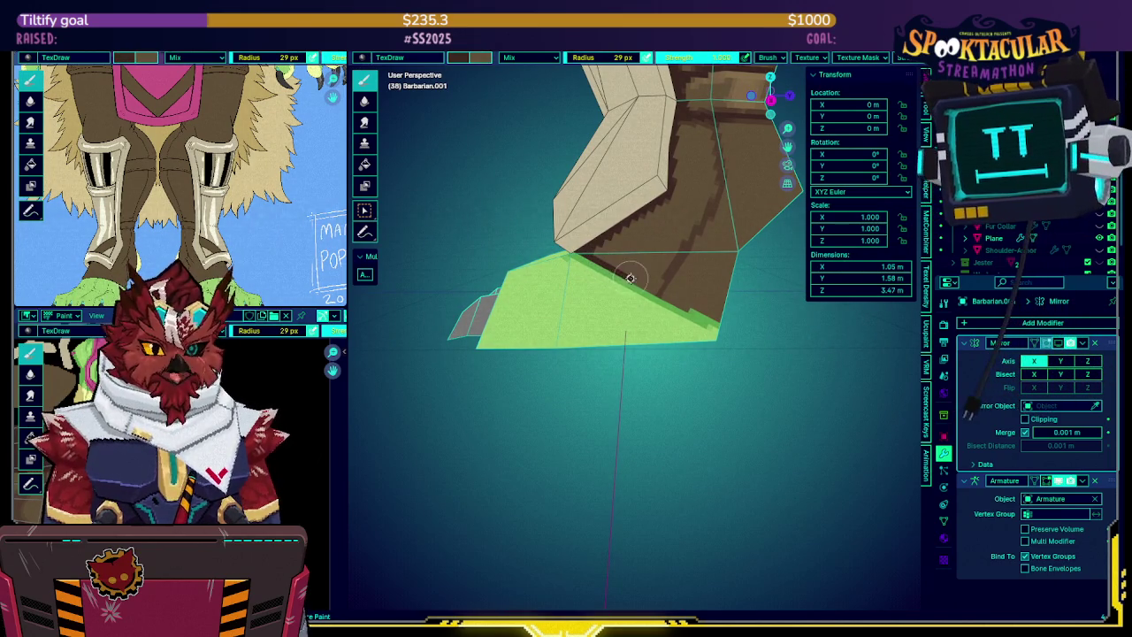
mouse_move(677, 303)
middle_mouse_down()
mouse_move(616, 235)
mouse_move(621, 270)
middle_mouse_up()
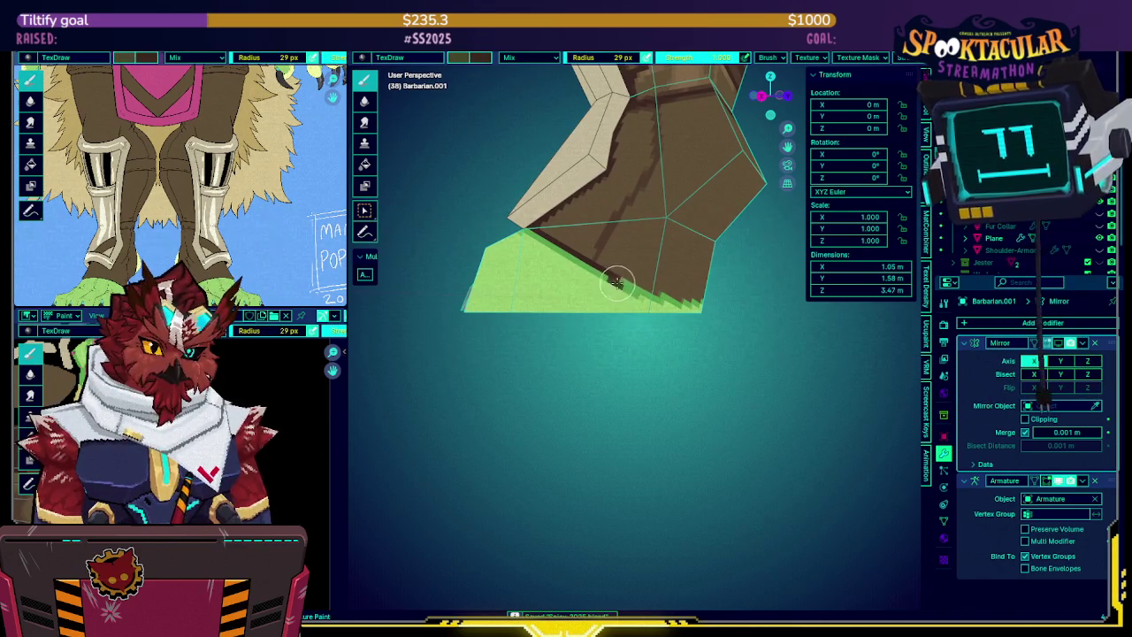
key("x")
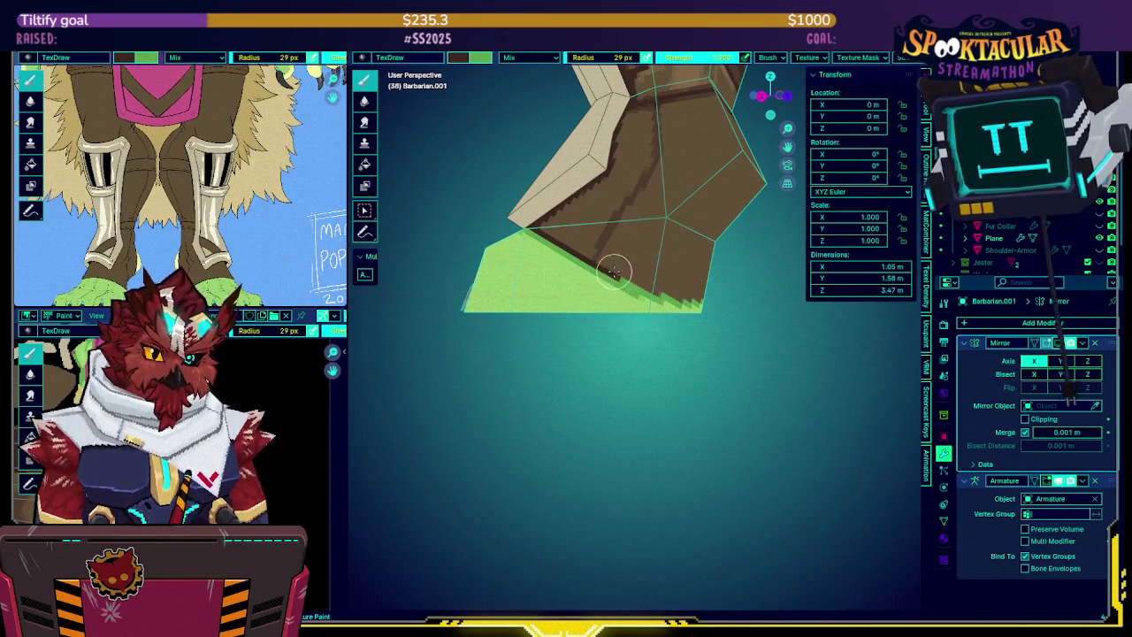
middle_click_drag(656, 289, 626, 277)
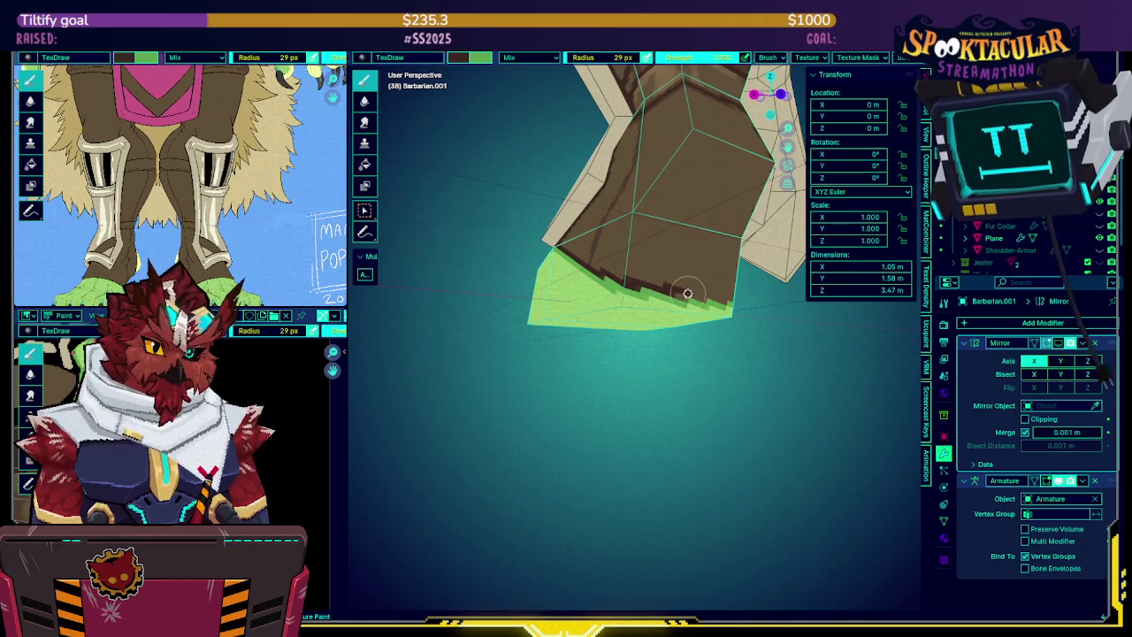
mouse_move(675, 293)
middle_mouse_down()
mouse_move(650, 294)
mouse_move(705, 281)
middle_mouse_up()
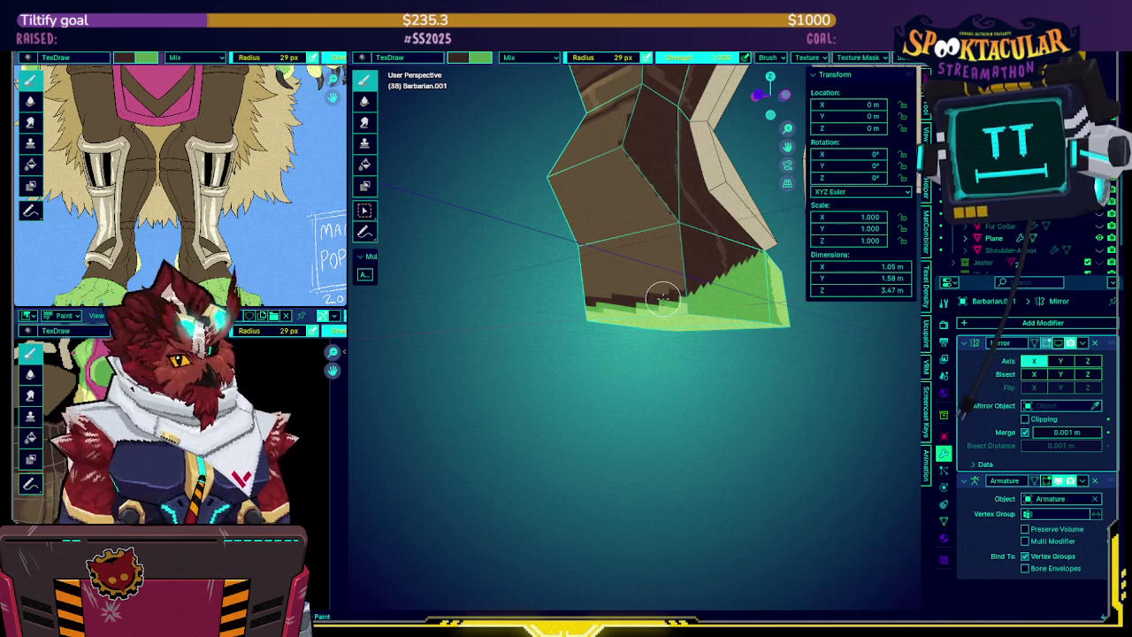
mouse_move(639, 273)
middle_mouse_down()
mouse_move(706, 258)
mouse_move(632, 283)
middle_mouse_up()
middle_click_drag(244, 239, 15, 113)
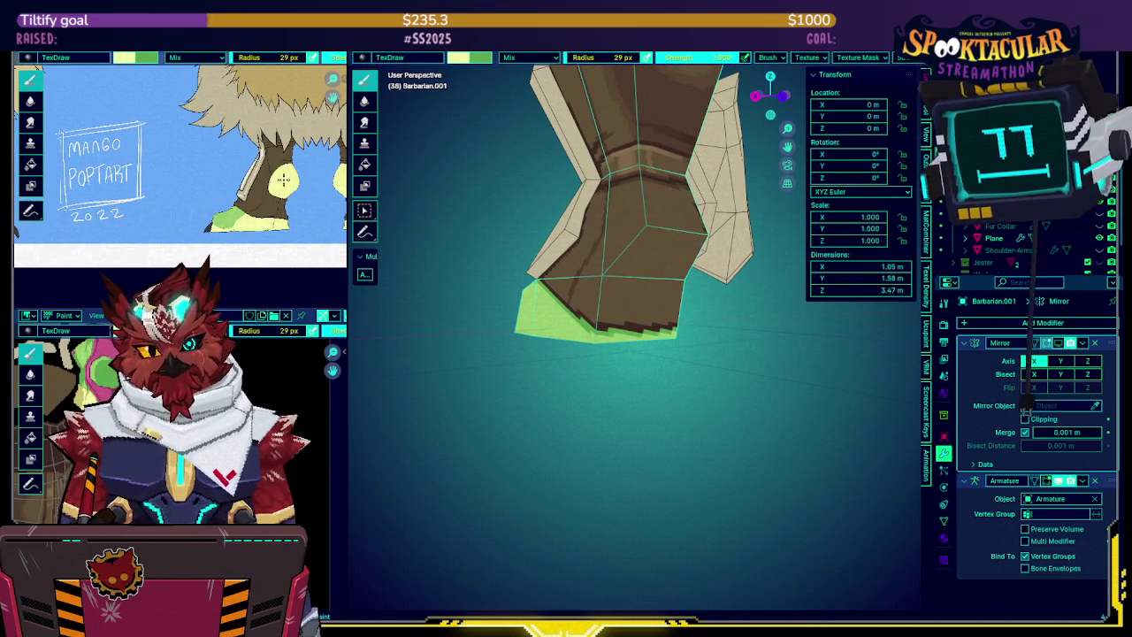
Pan the texture image back to the boots and paint a darker brown stroke on the boot
middle_click_drag(274, 186, 212, 199)
middle_click_drag(681, 208, 658, 201)
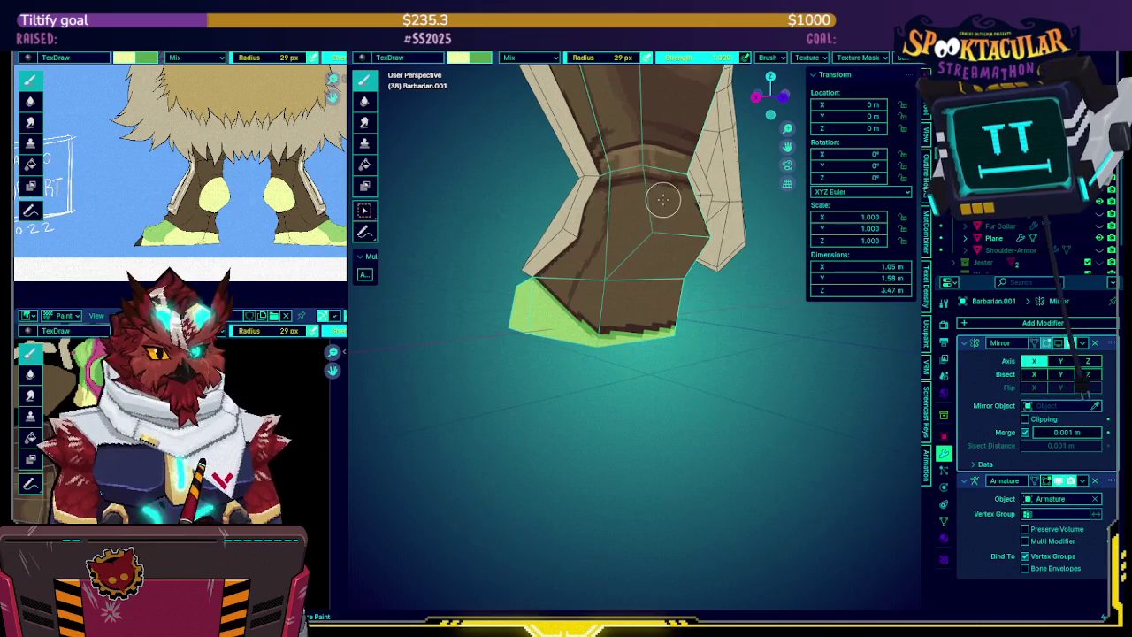
mouse_move(630, 327)
middle_mouse_down()
mouse_move(629, 248)
mouse_move(666, 202)
middle_mouse_up()
mouse_move(665, 202)
left_mouse_down()
mouse_move(623, 269)
mouse_move(643, 227)
left_mouse_up()
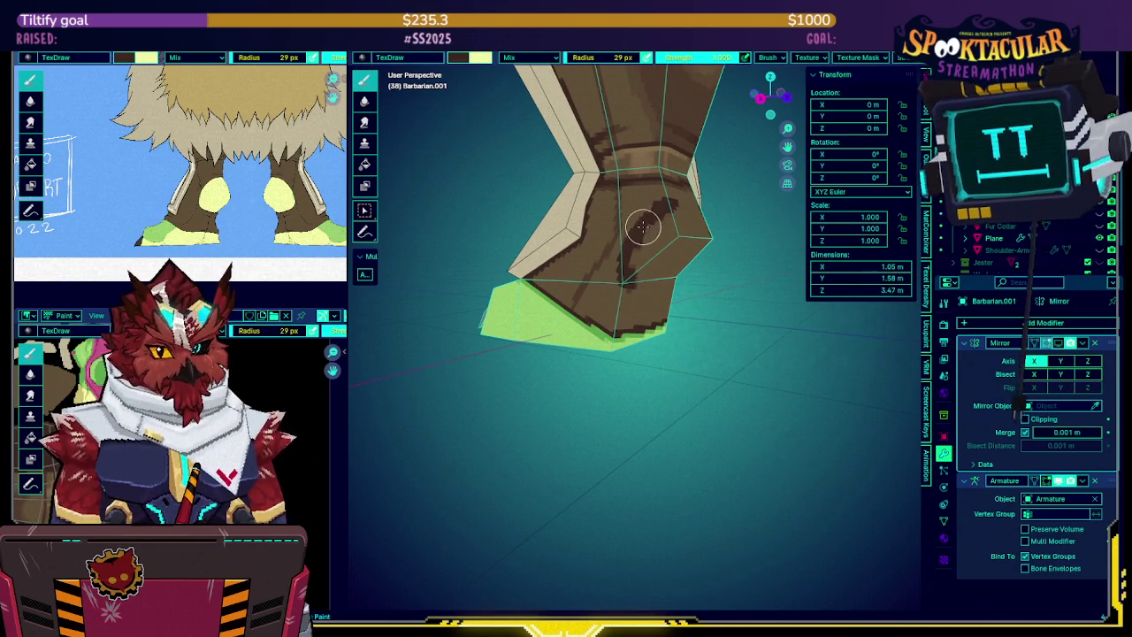
Save the file and orbit around to the boot's side
middle_click_drag(639, 234, 624, 253)
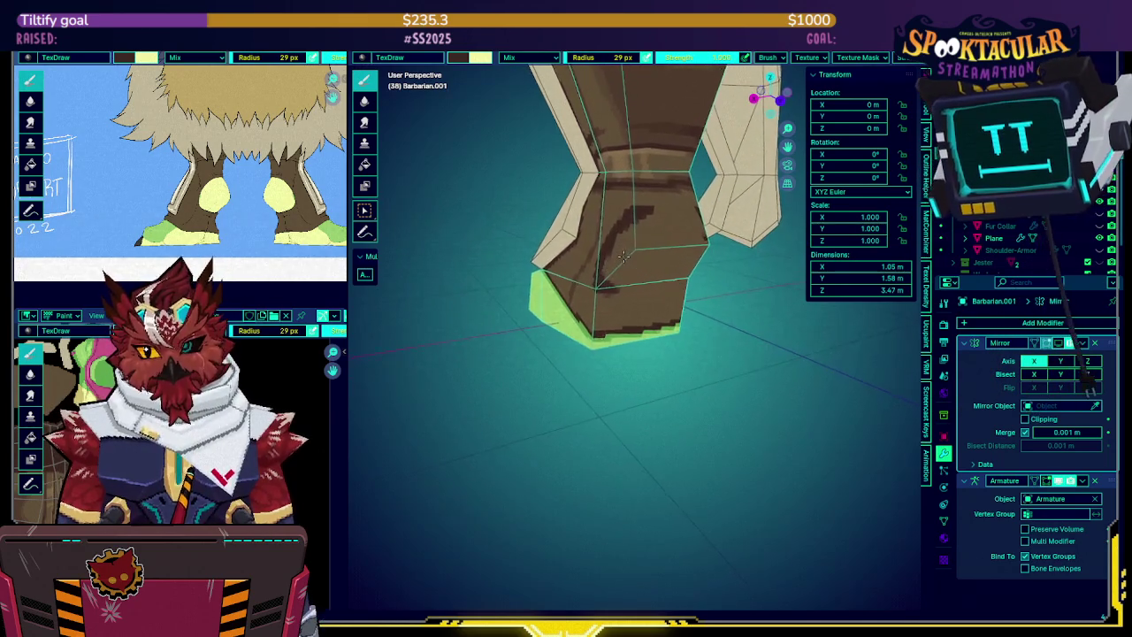
key("ctrl+s")
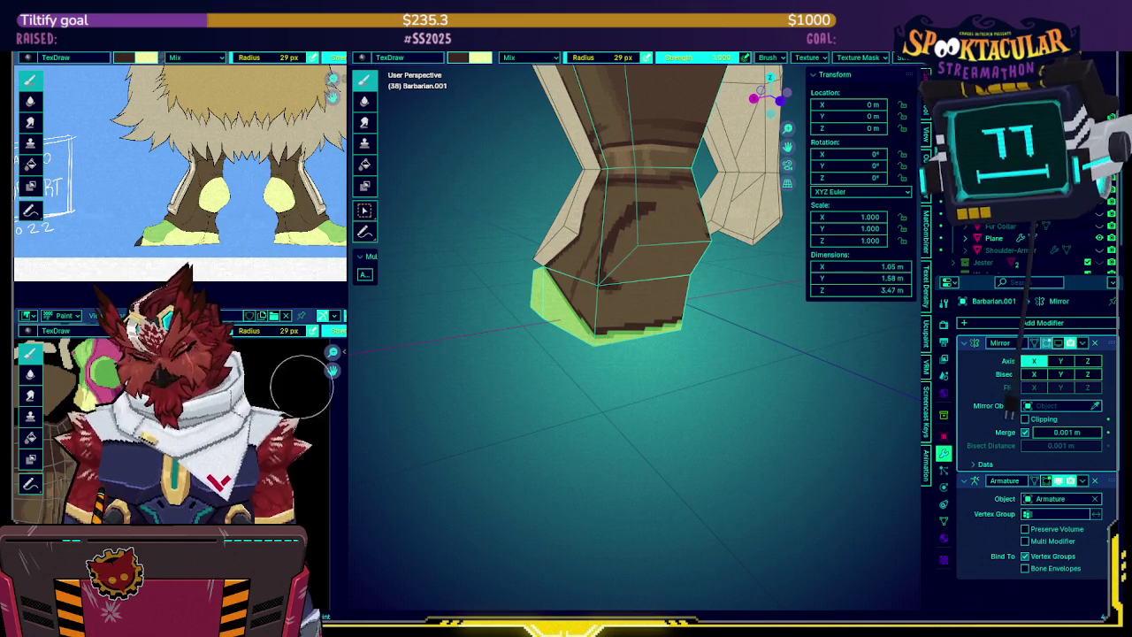
mouse_move(725, 333)
middle_mouse_down()
mouse_move(646, 332)
mouse_move(610, 239)
mouse_move(640, 213)
mouse_move(599, 274)
middle_mouse_up()
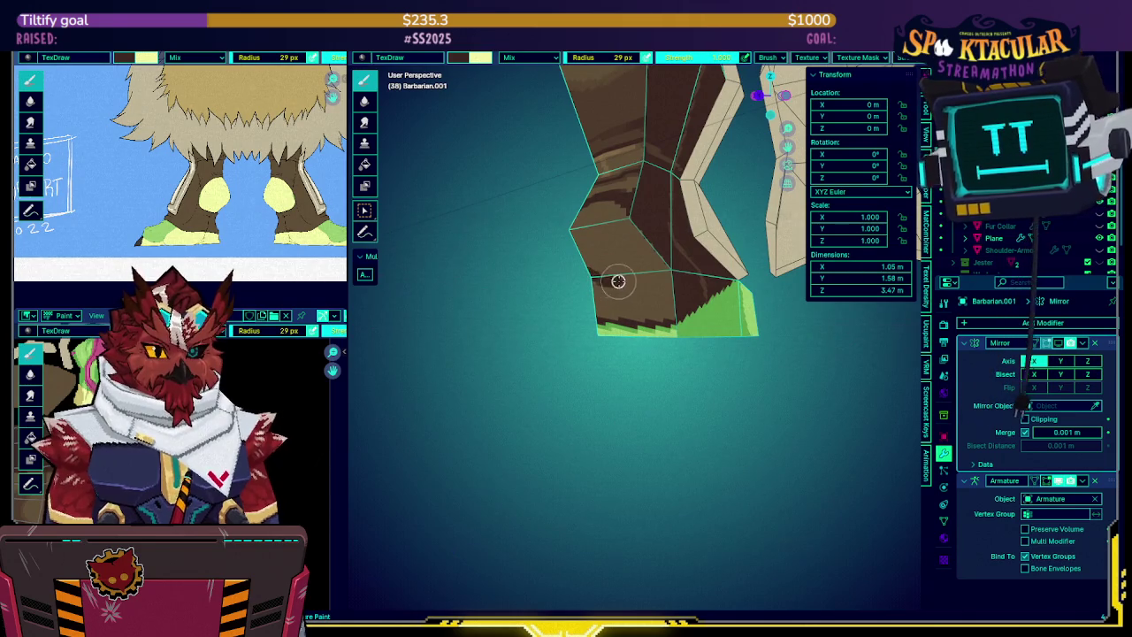
middle_click_drag(657, 252, 667, 266)
Switch to pale yellow and paint a patch down the side of the boot
key("x")
left_click(669, 214)
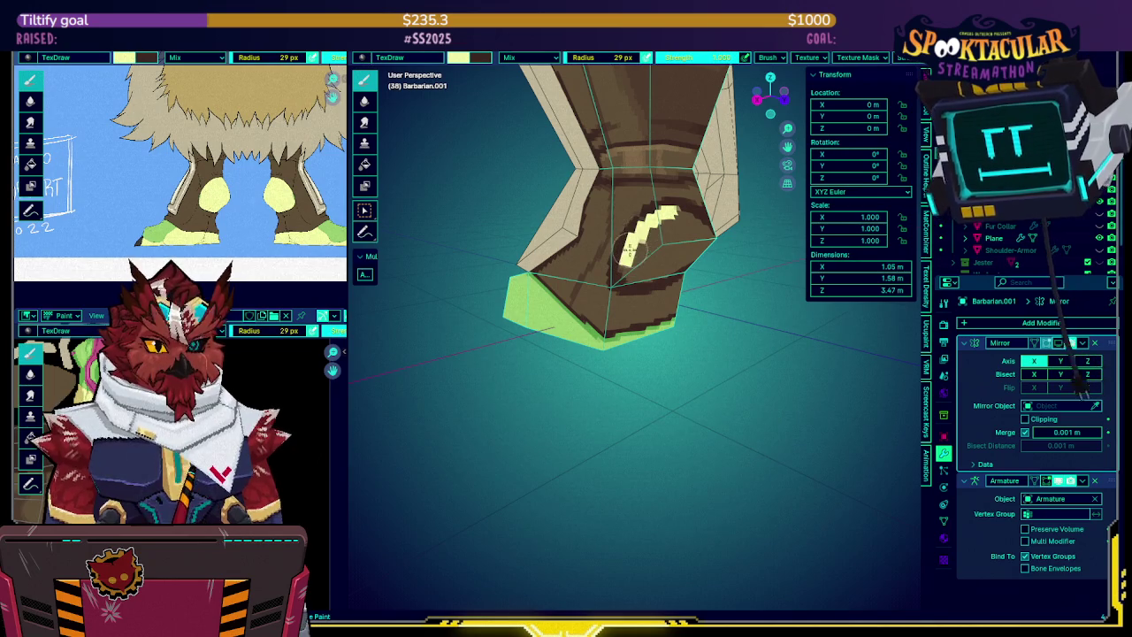
mouse_move(630, 244)
middle_mouse_down()
mouse_move(647, 237)
mouse_move(619, 262)
mouse_move(635, 278)
mouse_move(644, 256)
mouse_move(616, 213)
mouse_move(634, 219)
middle_mouse_up()
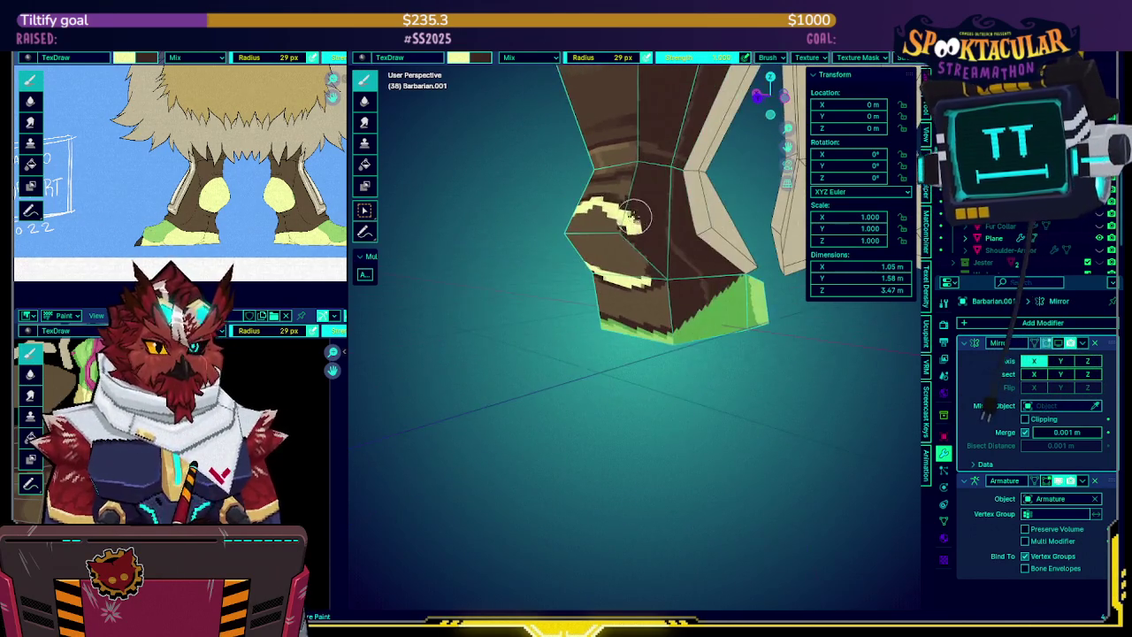
left_click_drag(650, 231, 655, 267)
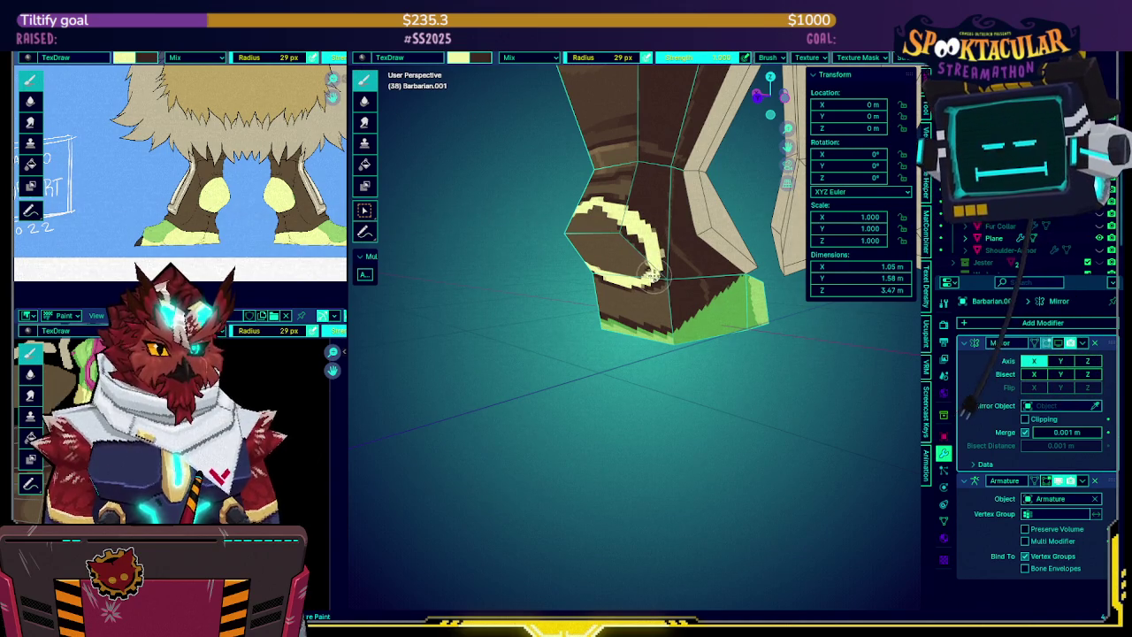
Turn to the boot's front and trim the yellow patch's edge with brown
middle_click_drag(646, 254, 658, 266)
mouse_move(623, 220)
middle_mouse_down()
mouse_move(655, 226)
mouse_move(670, 215)
mouse_move(648, 237)
middle_mouse_up()
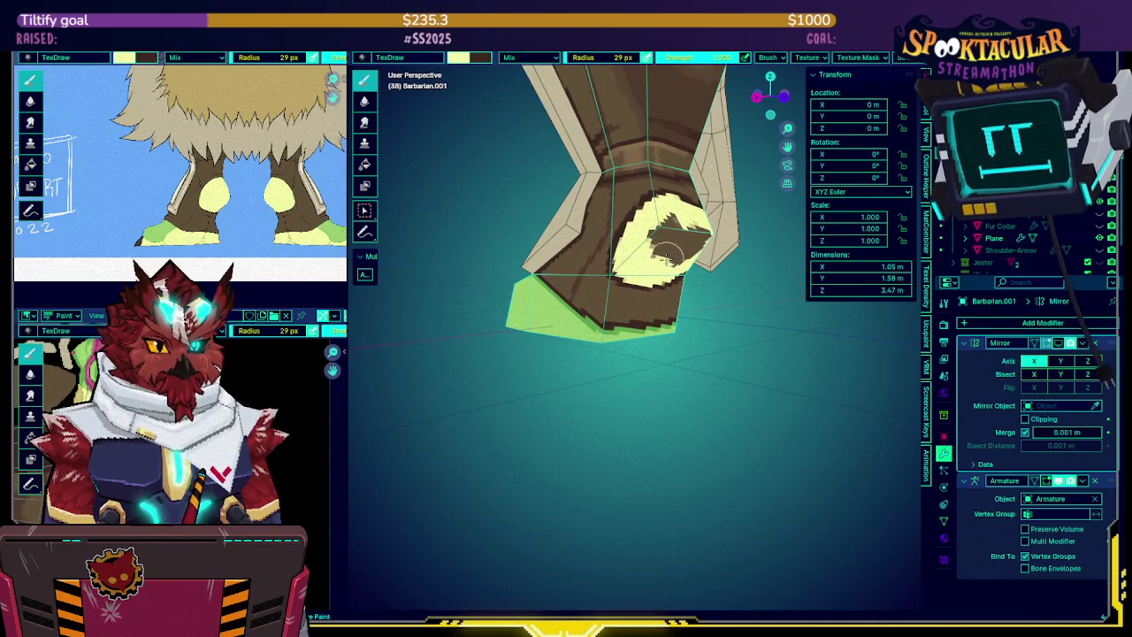
middle_click_drag(661, 234, 626, 223)
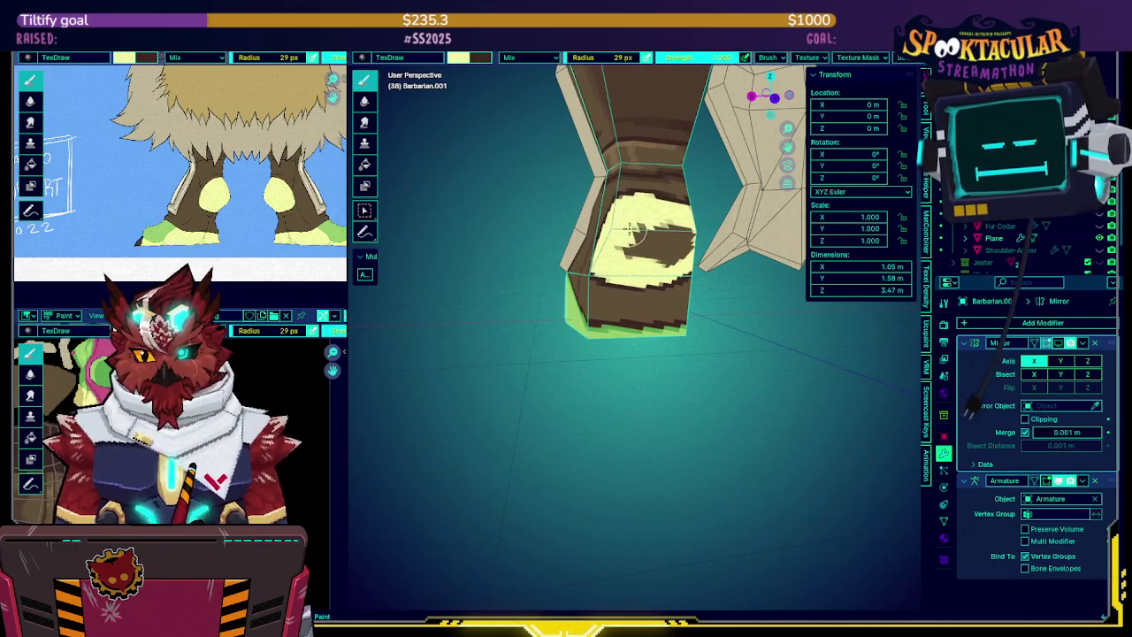
left_click_drag(623, 244, 621, 252)
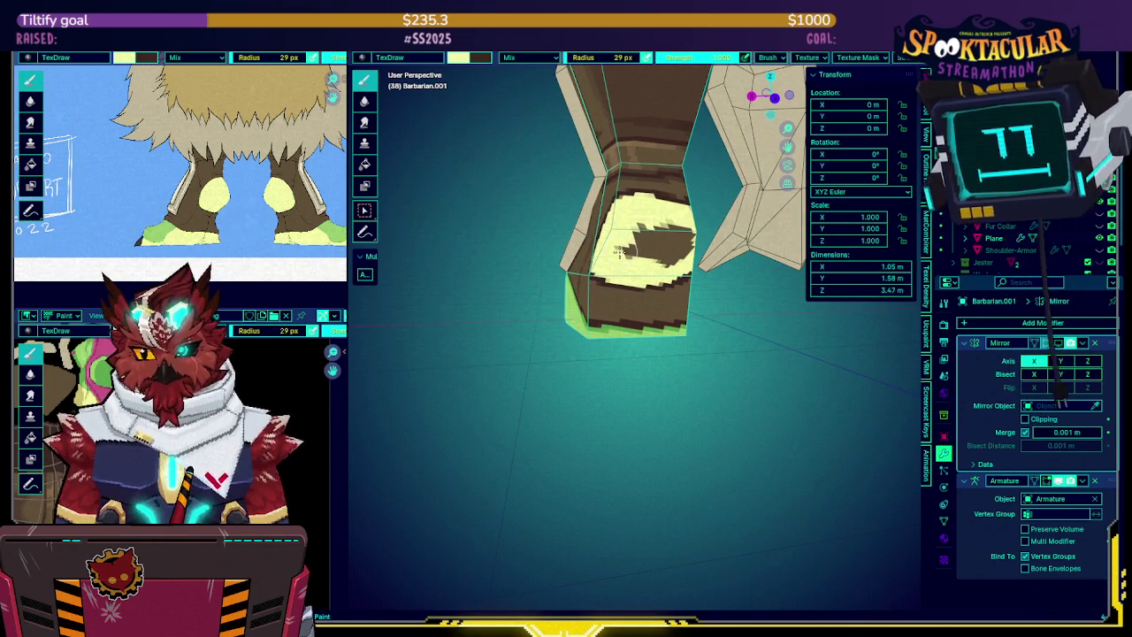
mouse_move(622, 252)
middle_mouse_down()
mouse_move(609, 235)
mouse_move(649, 204)
mouse_move(627, 203)
mouse_move(642, 227)
mouse_move(608, 241)
middle_mouse_up()
key("x")
key("x")
key("x")
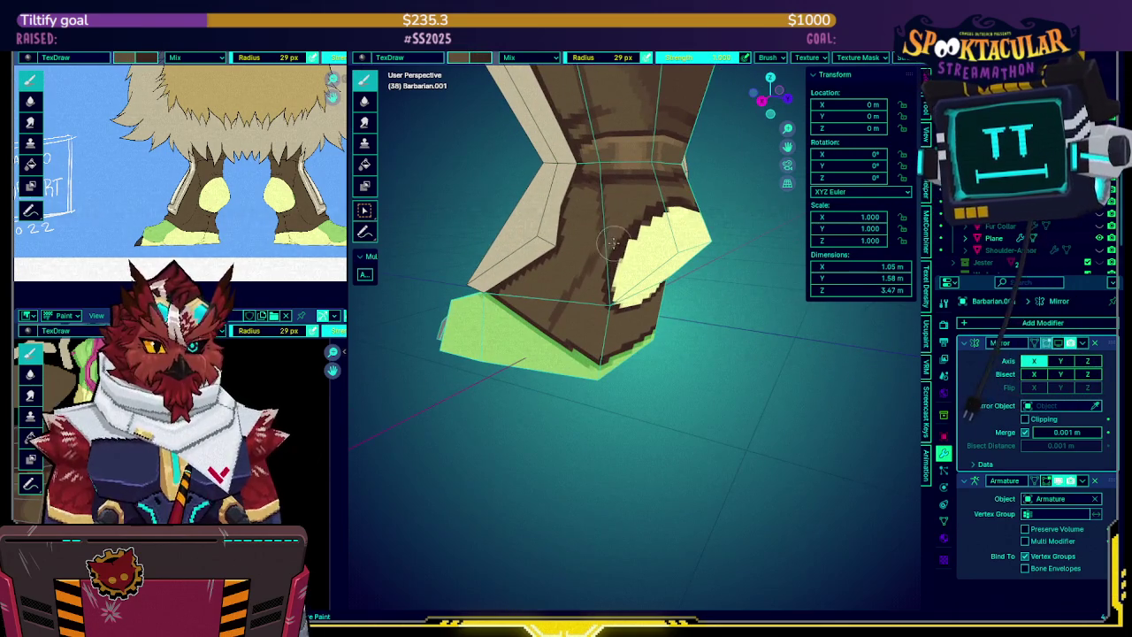
Switch to dark brown and paint over part of the yellow patch to round it
key("x")
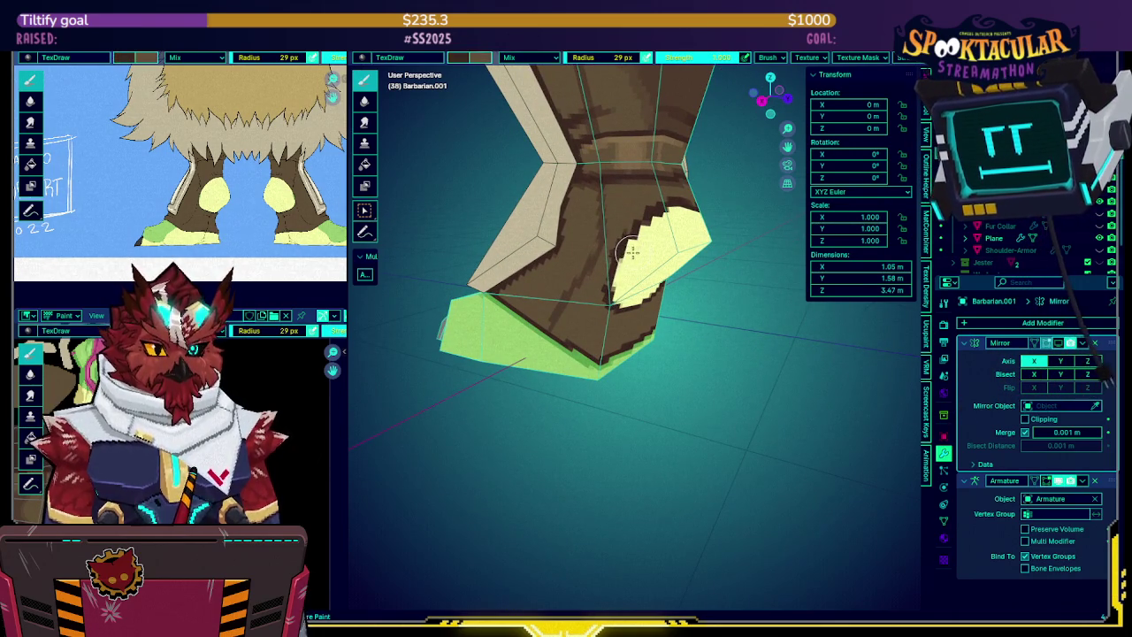
key("x")
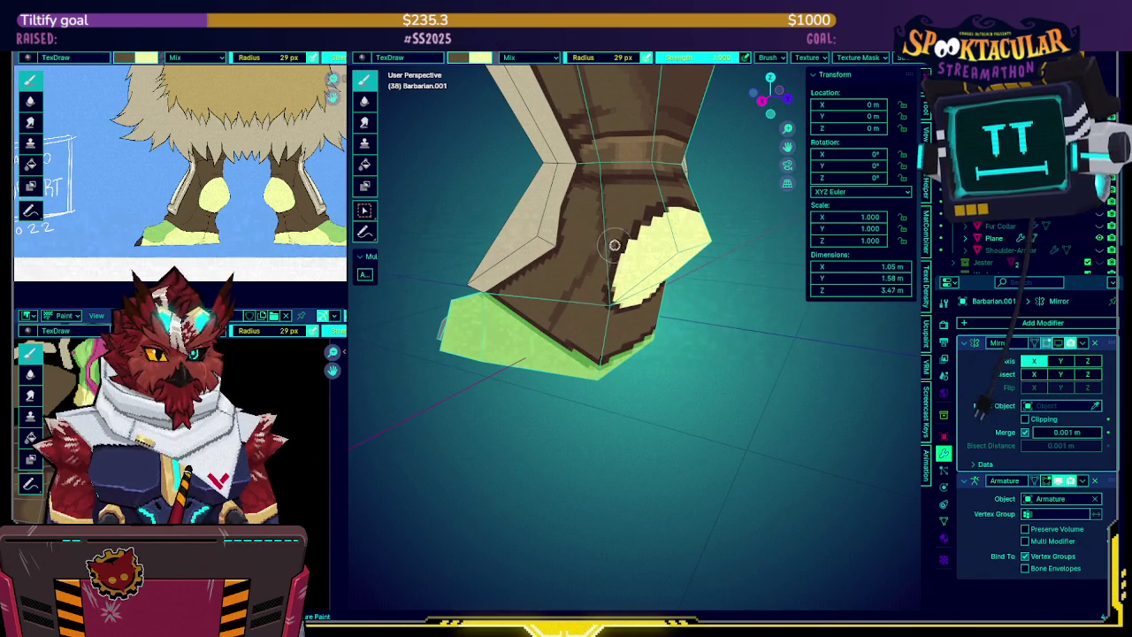
mouse_move(611, 251)
middle_mouse_down()
mouse_move(648, 245)
mouse_move(647, 234)
mouse_move(614, 235)
mouse_move(620, 227)
middle_mouse_up()
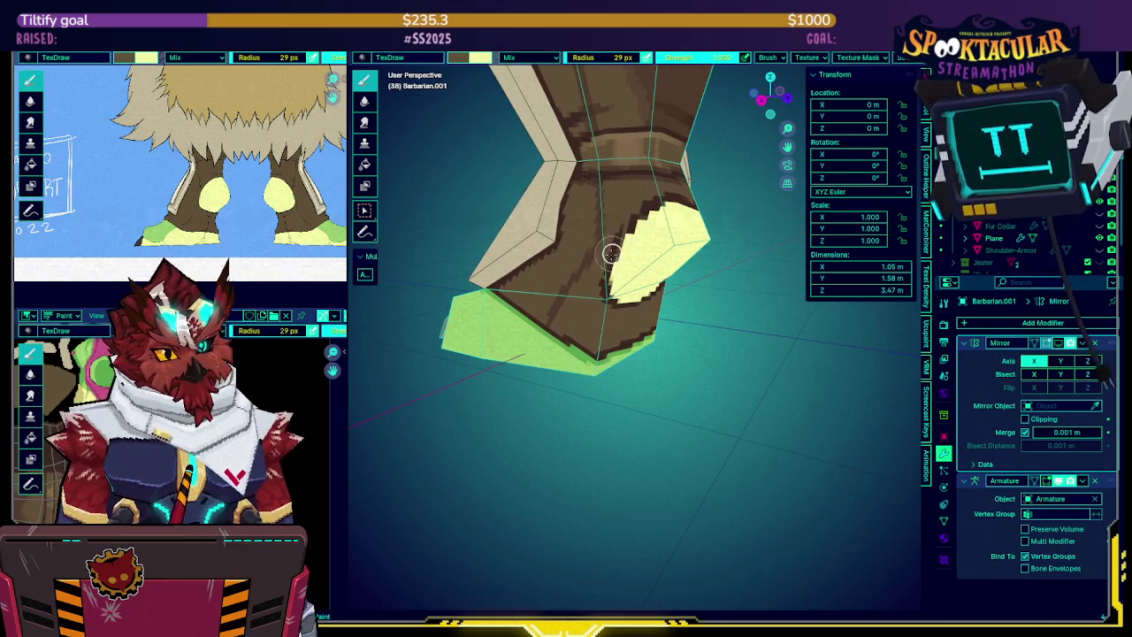
left_click_drag(616, 247, 612, 273)
mouse_move(664, 217)
middle_mouse_down()
mouse_move(712, 234)
mouse_move(687, 239)
mouse_move(700, 233)
mouse_move(709, 256)
mouse_move(681, 276)
mouse_move(661, 265)
mouse_move(648, 286)
middle_mouse_up()
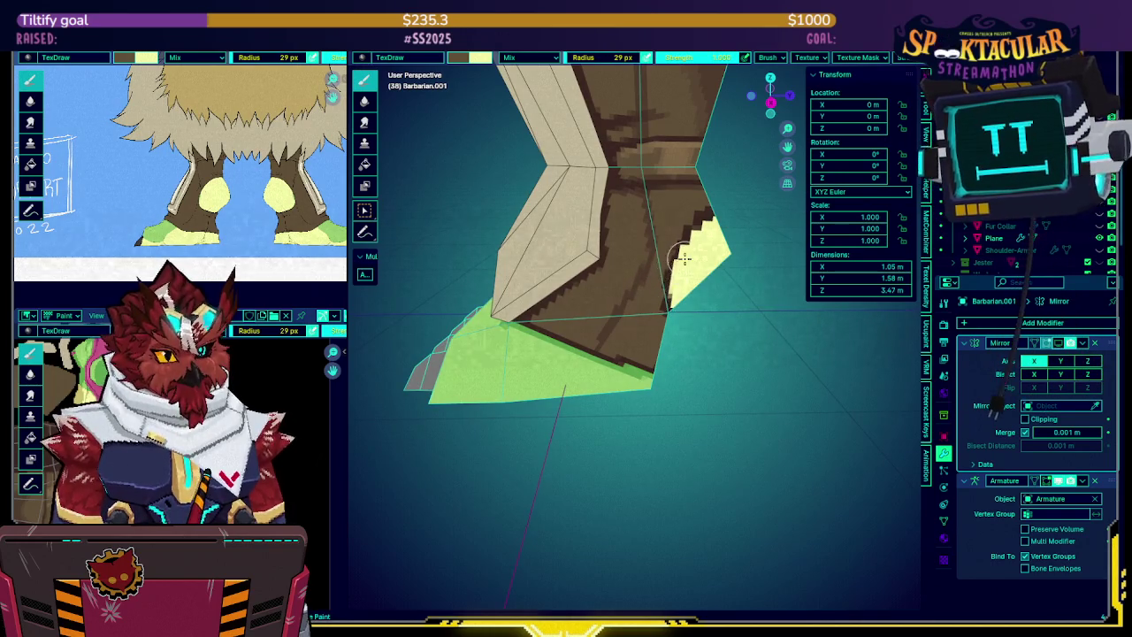
Hide the wireframe overlay to check the texture, save, and show the wireframe again
key("shift+alt+z")
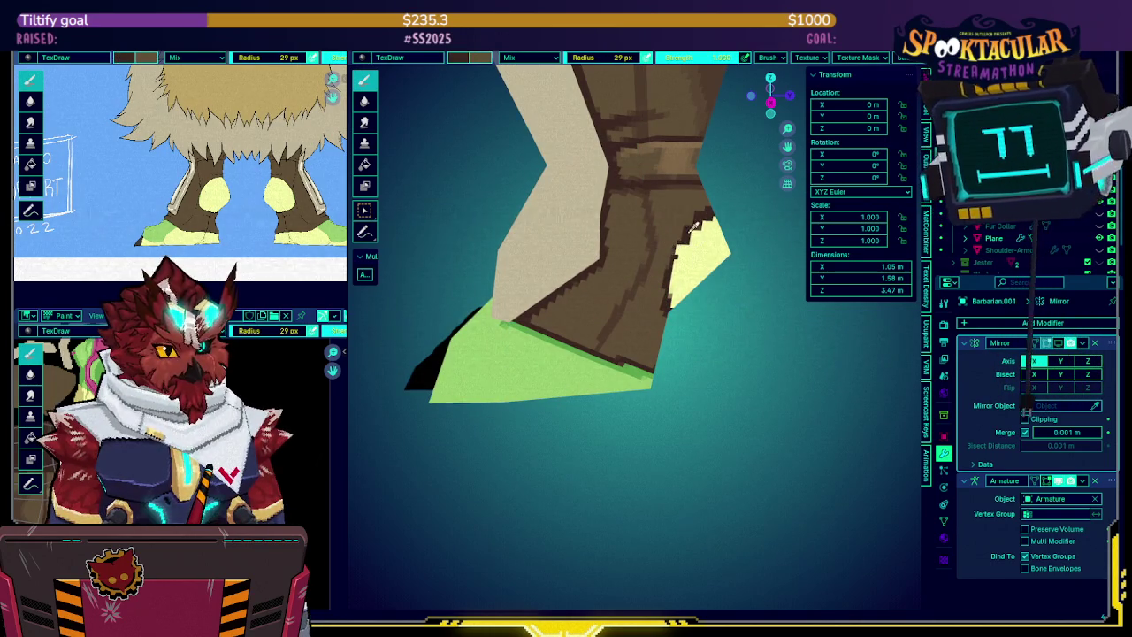
mouse_move(674, 256)
middle_mouse_down()
mouse_move(684, 248)
mouse_move(599, 259)
middle_mouse_up()
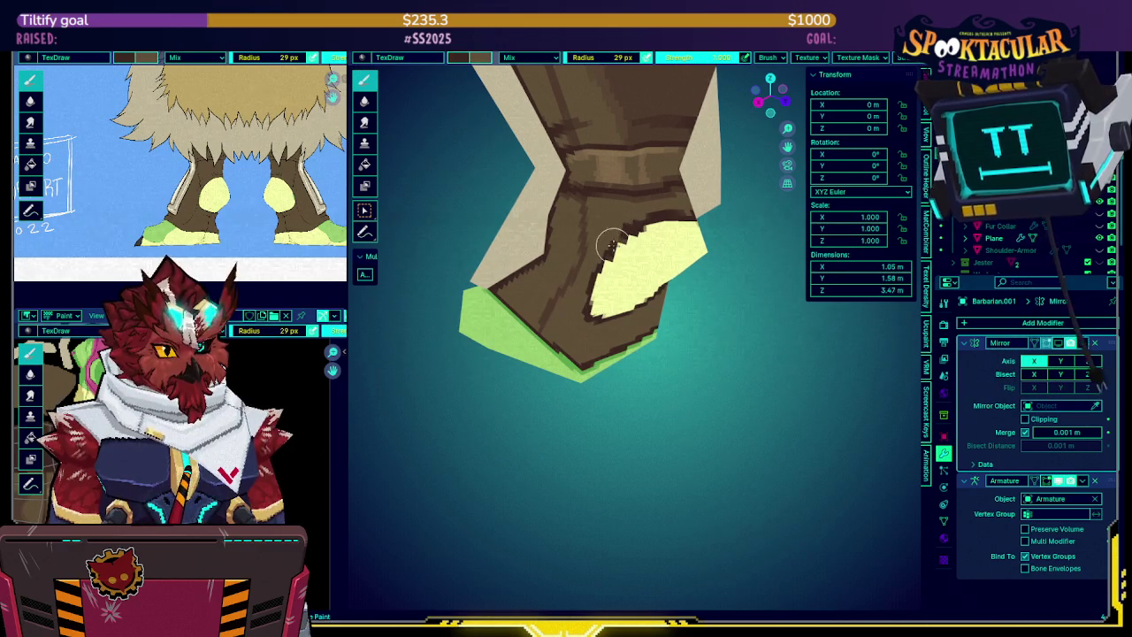
mouse_move(620, 240)
middle_mouse_down()
mouse_move(610, 259)
mouse_move(548, 241)
mouse_move(601, 205)
mouse_move(619, 323)
mouse_move(693, 285)
mouse_move(652, 273)
mouse_move(612, 285)
middle_mouse_up()
key("ctrl+s")
key("Tab")
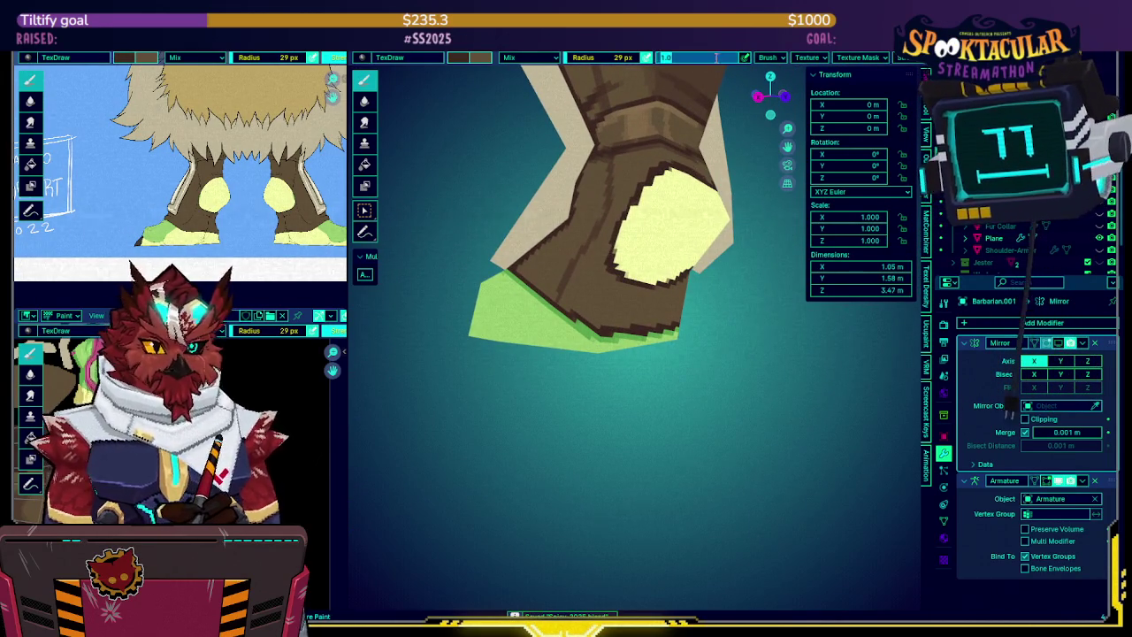
Set the brush strength to 0.5 and centre the yellow boot patch in view
left_click(717, 60)
type("0.5")
key("Return")
mouse_move(619, 265)
middle_mouse_down()
mouse_move(571, 281)
mouse_move(641, 294)
middle_mouse_up()
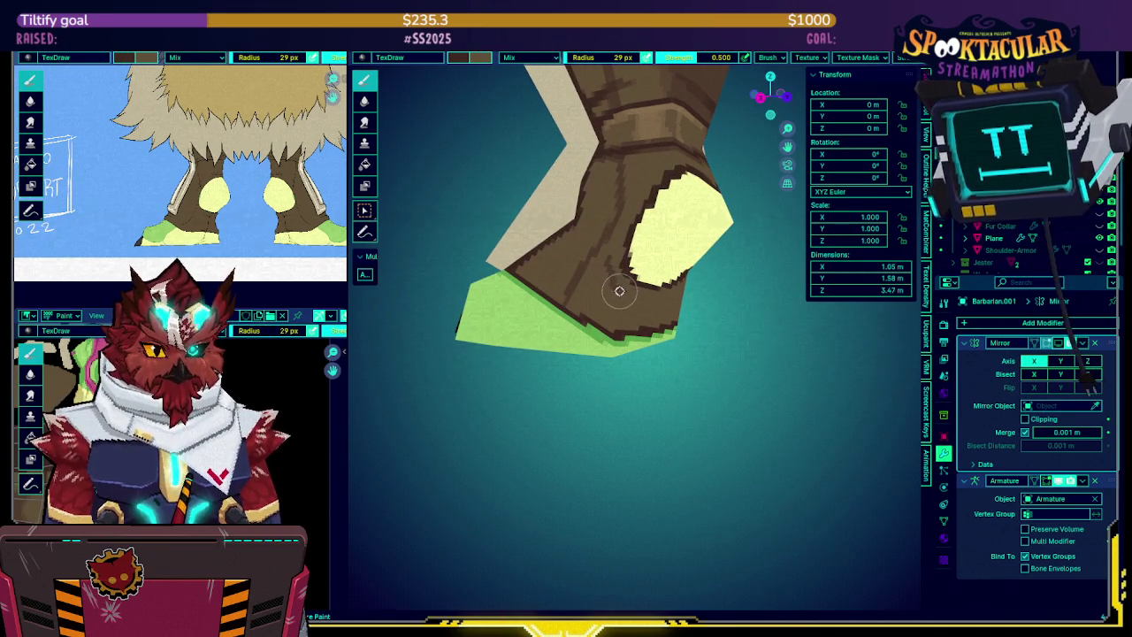
mouse_move(655, 301)
middle_mouse_down()
mouse_move(632, 301)
mouse_move(661, 288)
mouse_move(647, 286)
mouse_move(650, 269)
mouse_move(753, 248)
middle_mouse_up()
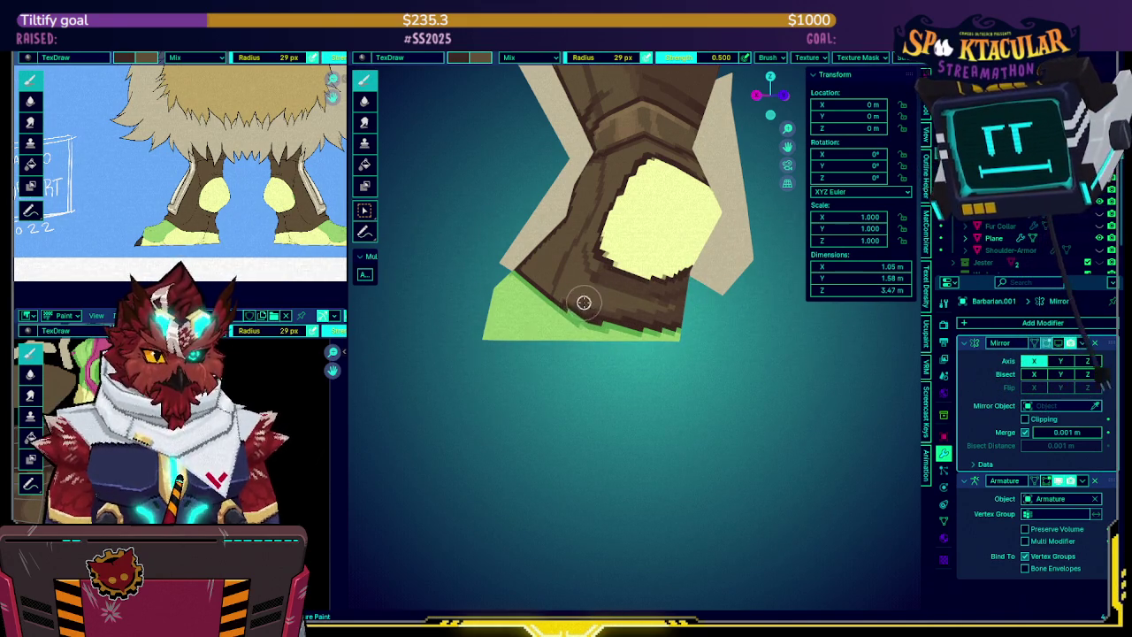
mouse_move(677, 295)
middle_mouse_down()
mouse_move(678, 256)
mouse_move(627, 241)
middle_mouse_up()
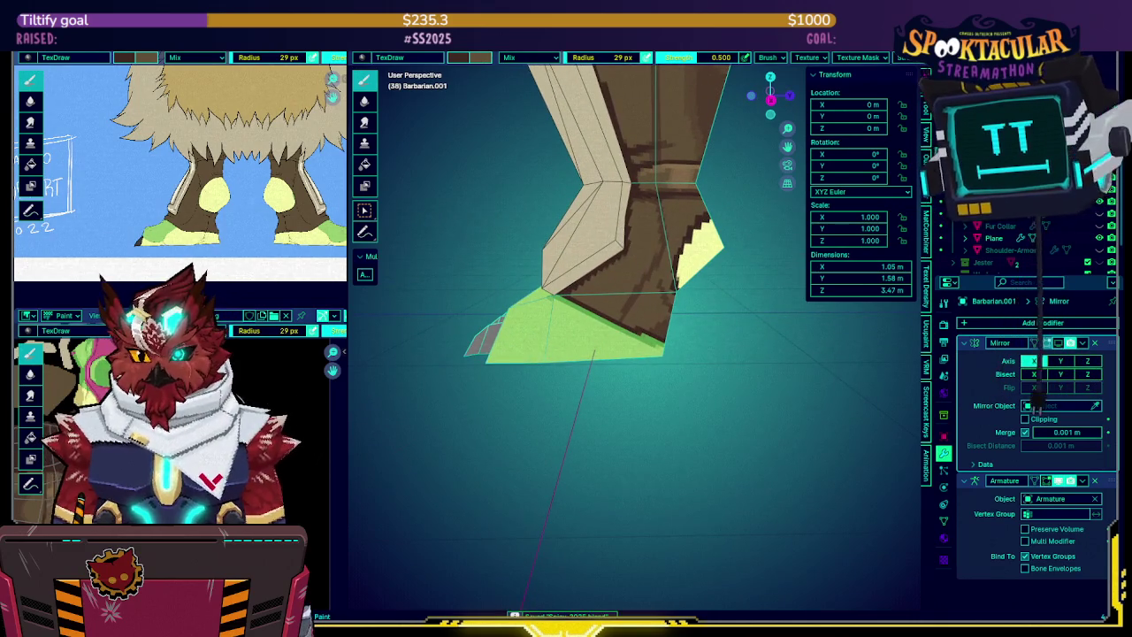
middle_click_drag(619, 243, 575, 252)
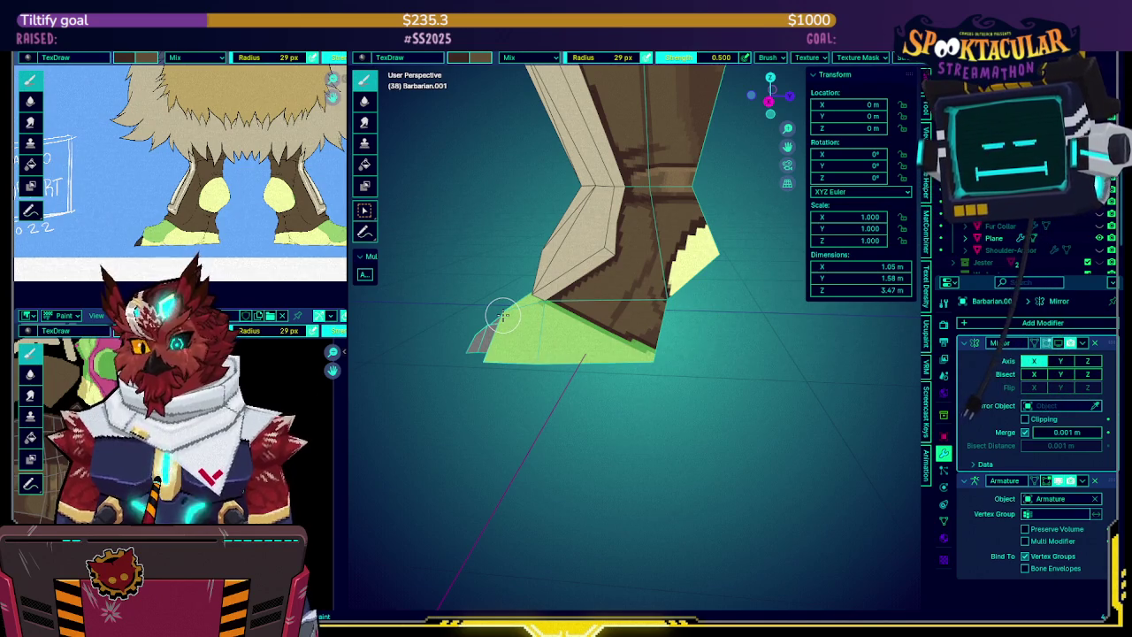
mouse_move(528, 315)
middle_mouse_down()
mouse_move(606, 299)
mouse_move(625, 214)
mouse_move(597, 240)
middle_mouse_up()
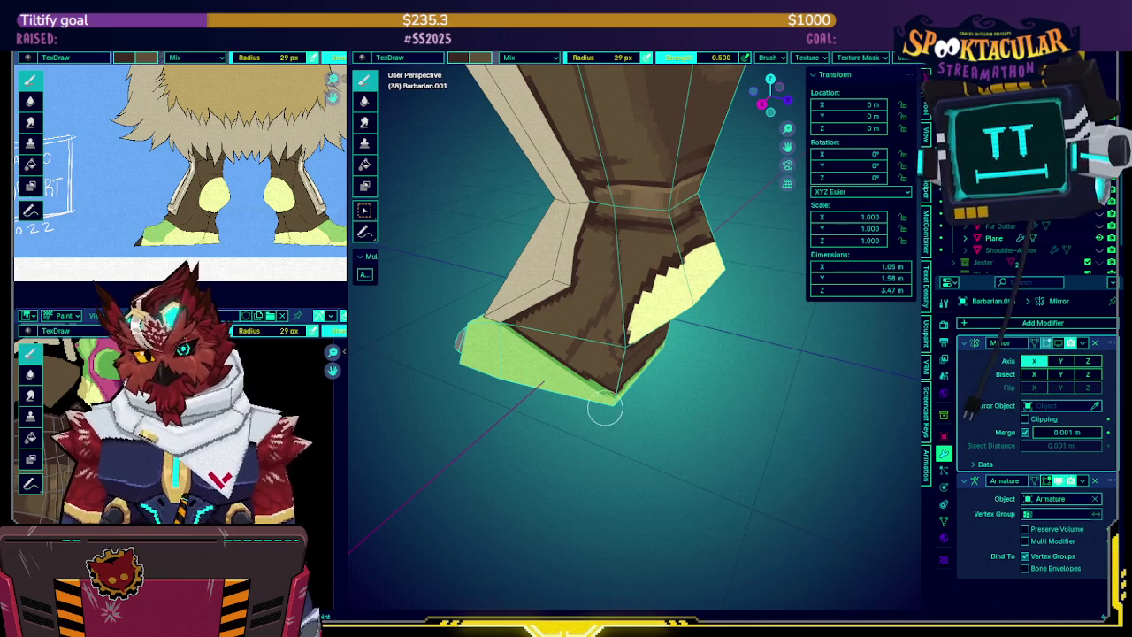
mouse_move(566, 265)
middle_mouse_down()
mouse_move(516, 244)
mouse_move(571, 269)
mouse_move(624, 240)
middle_mouse_up()
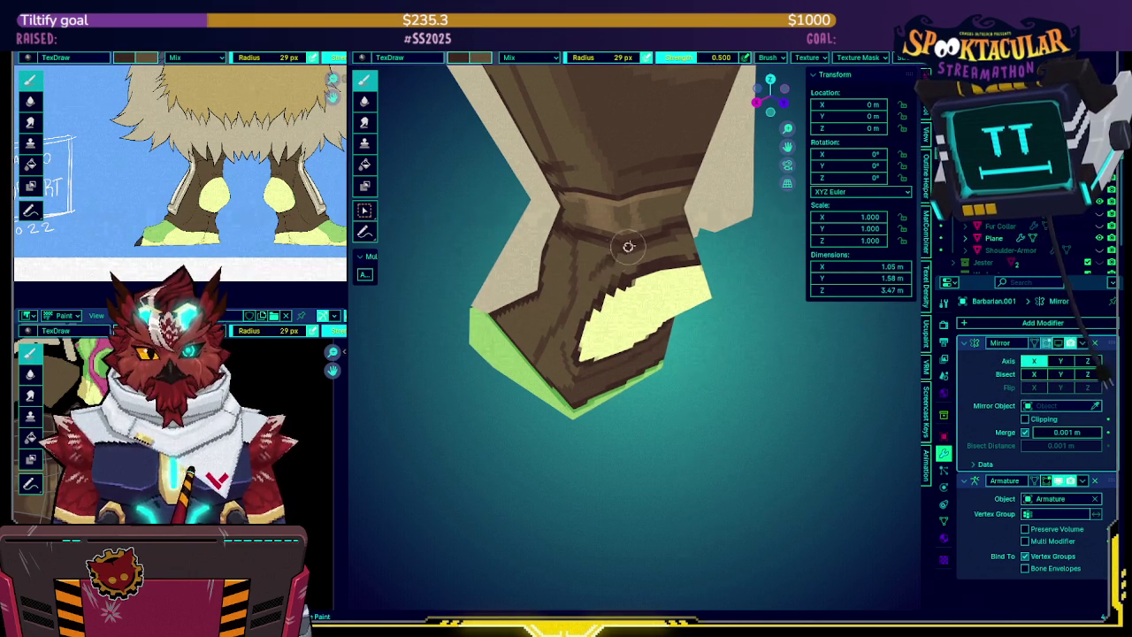
mouse_move(634, 245)
middle_mouse_down()
mouse_move(670, 237)
mouse_move(576, 221)
middle_mouse_up()
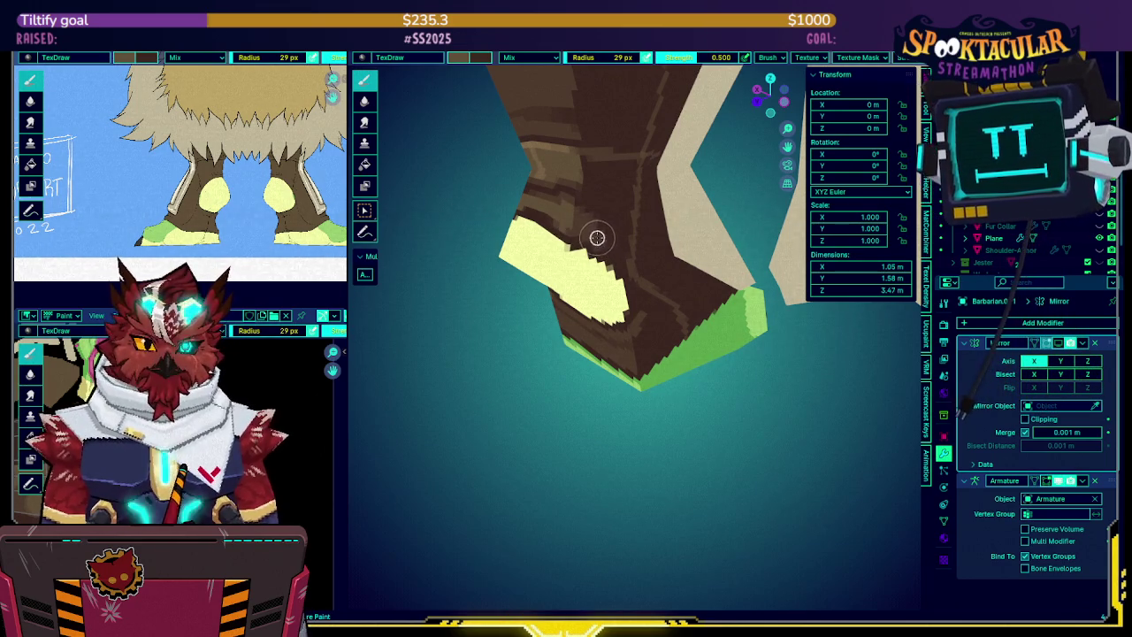
mouse_move(581, 222)
middle_mouse_down()
mouse_move(605, 225)
mouse_move(571, 250)
middle_mouse_up()
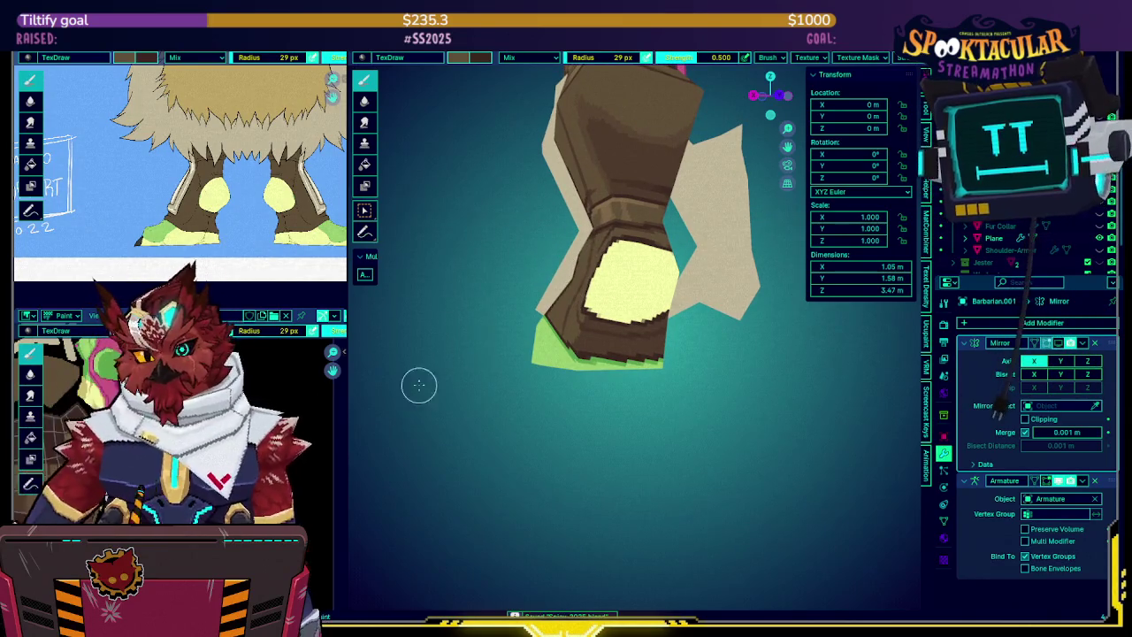
middle_click_drag(584, 265, 608, 332)
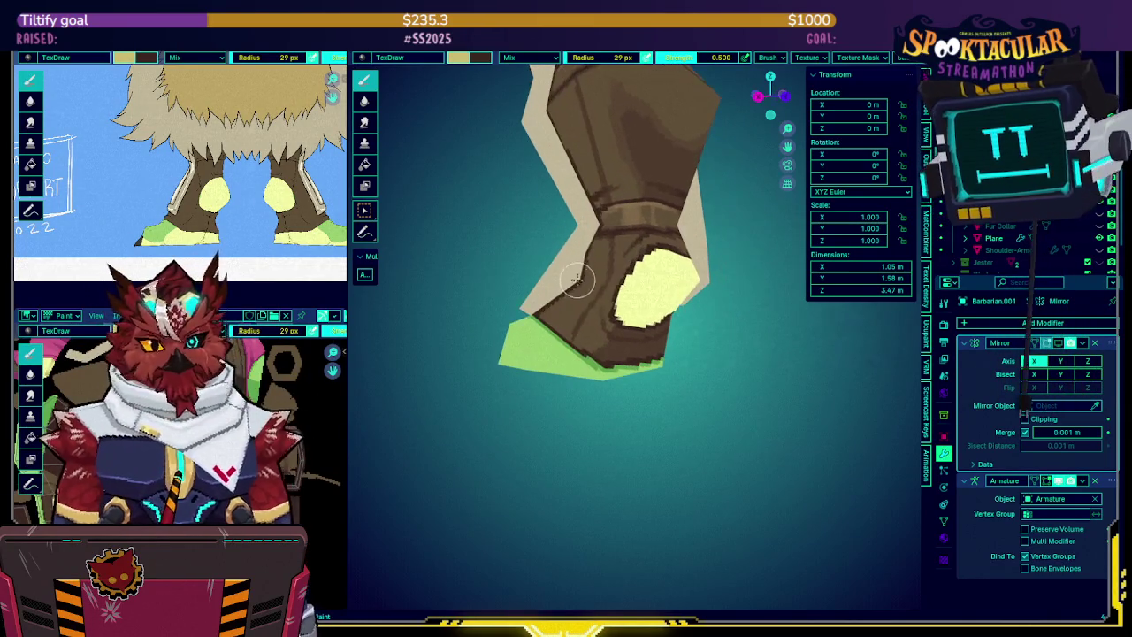
Switch to pale yellow and paint along the sole's bottom edge
key("s")
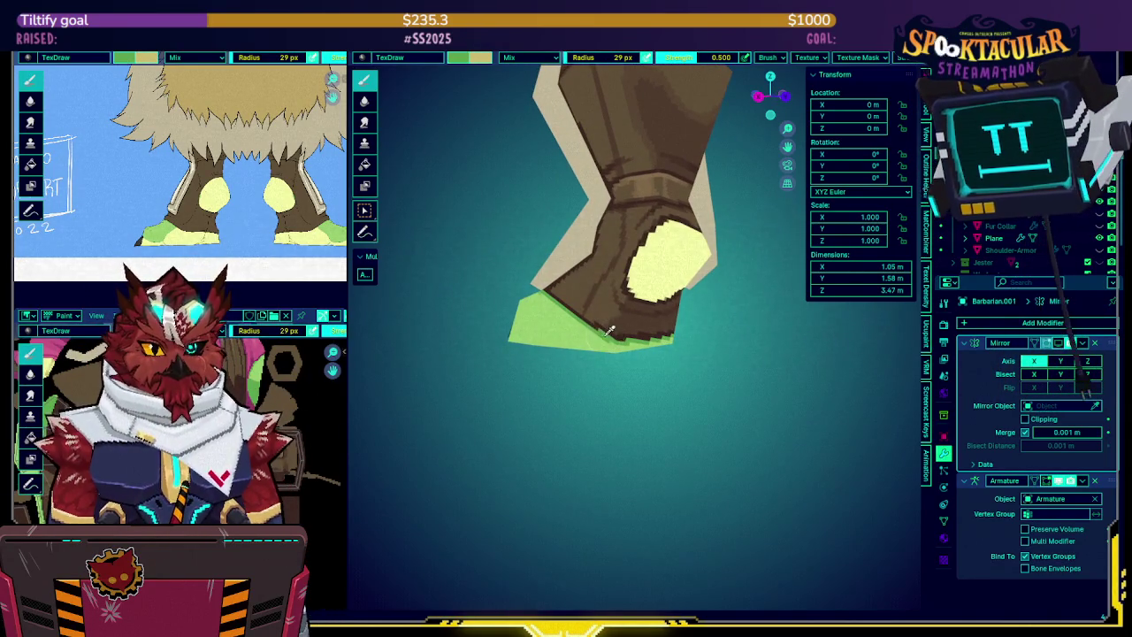
mouse_move(750, 124)
middle_mouse_down()
mouse_move(652, 253)
mouse_move(644, 301)
middle_mouse_up()
key("s")
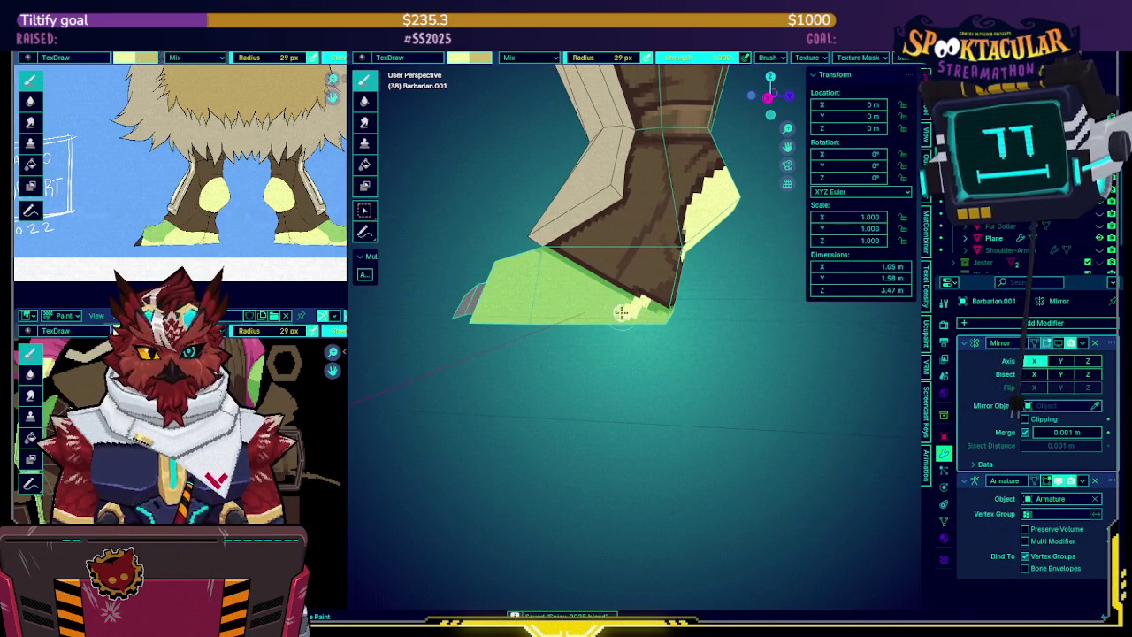
left_click_drag(575, 320, 467, 324)
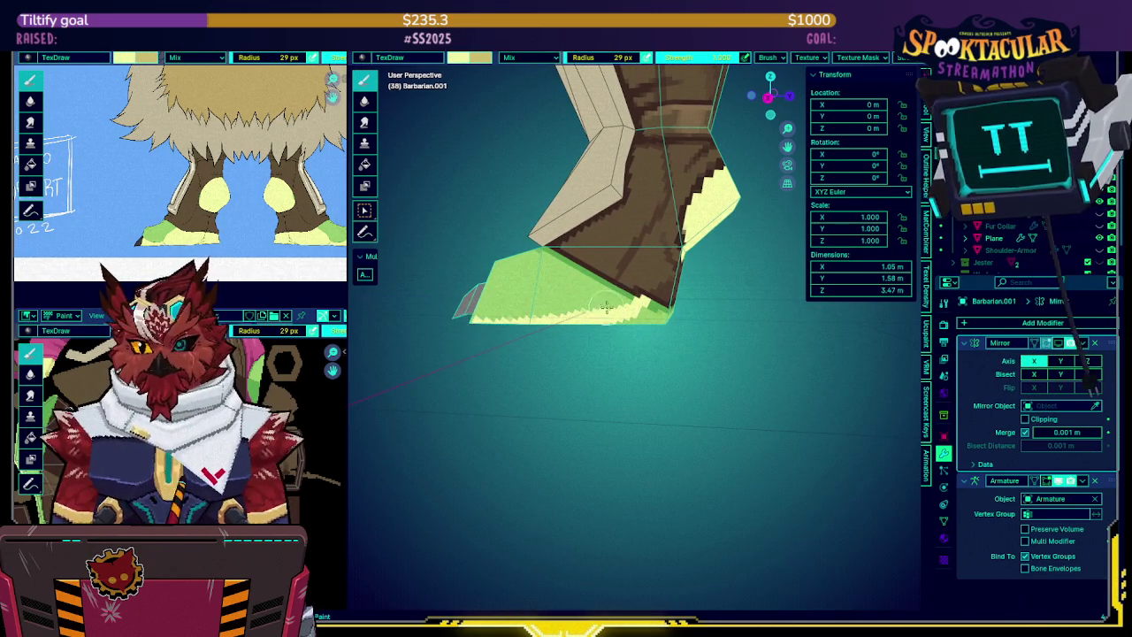
Orbit past the yellow ankle patch toward the green clawed foot and zoom
middle_click_drag(659, 301, 582, 292)
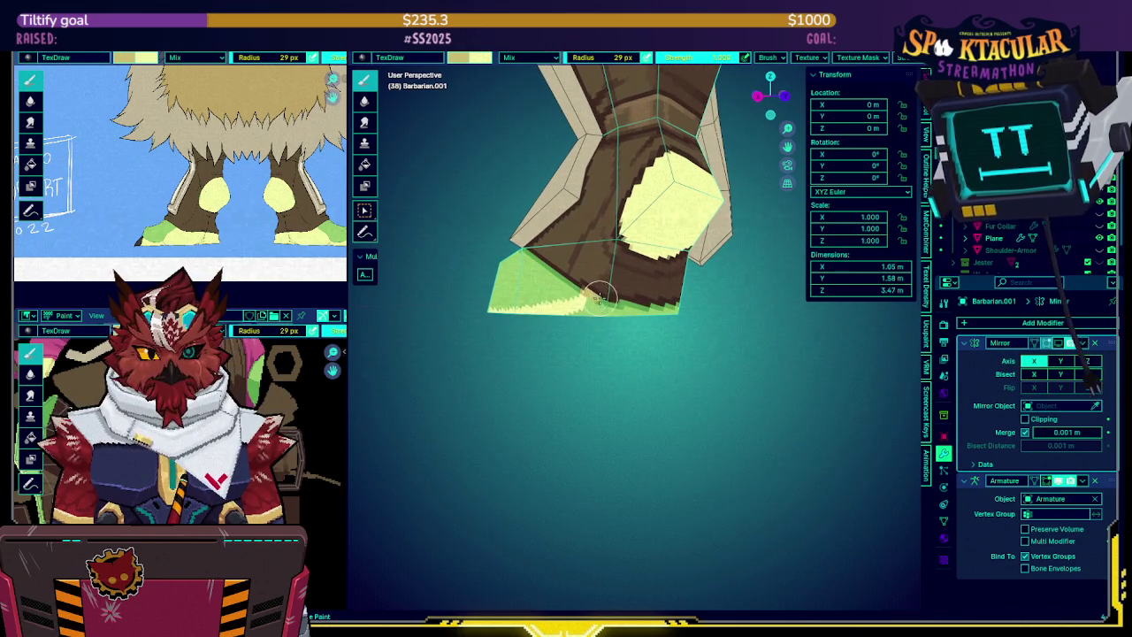
middle_click_drag(621, 307, 604, 305)
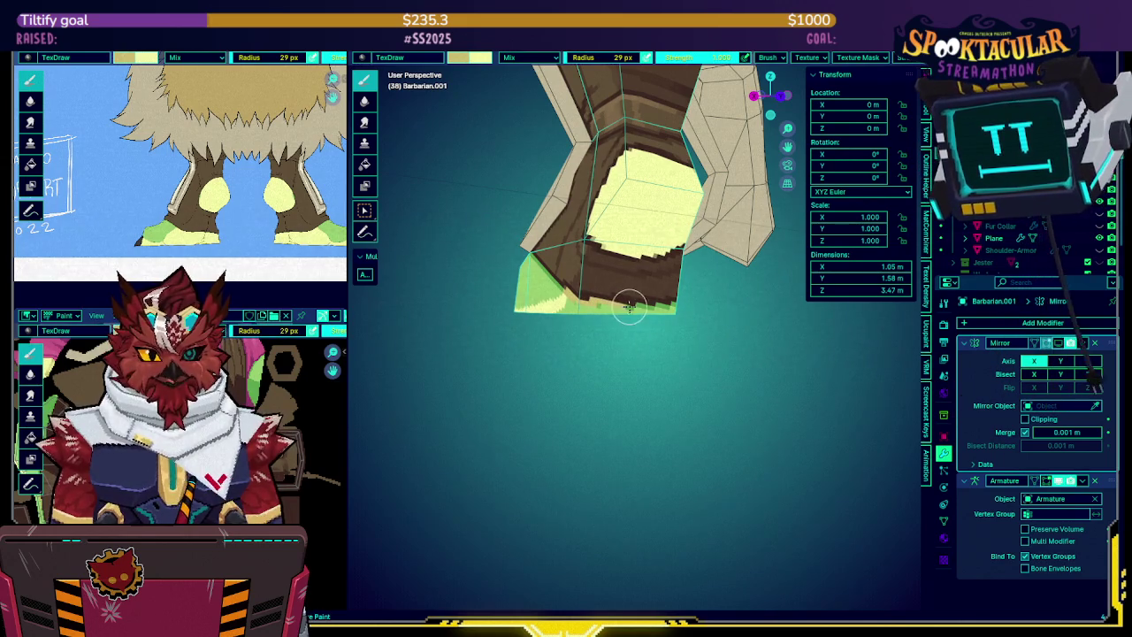
mouse_move(652, 306)
middle_mouse_down()
mouse_move(618, 299)
mouse_move(640, 306)
mouse_move(589, 262)
middle_mouse_up()
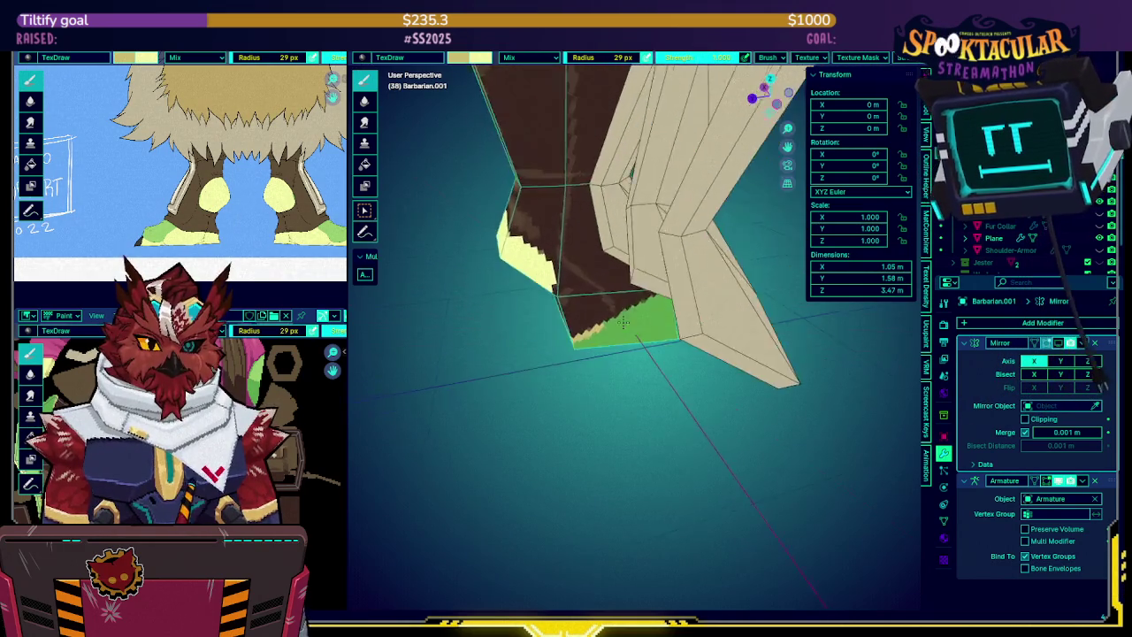
middle_click_drag(590, 262, 704, 263)
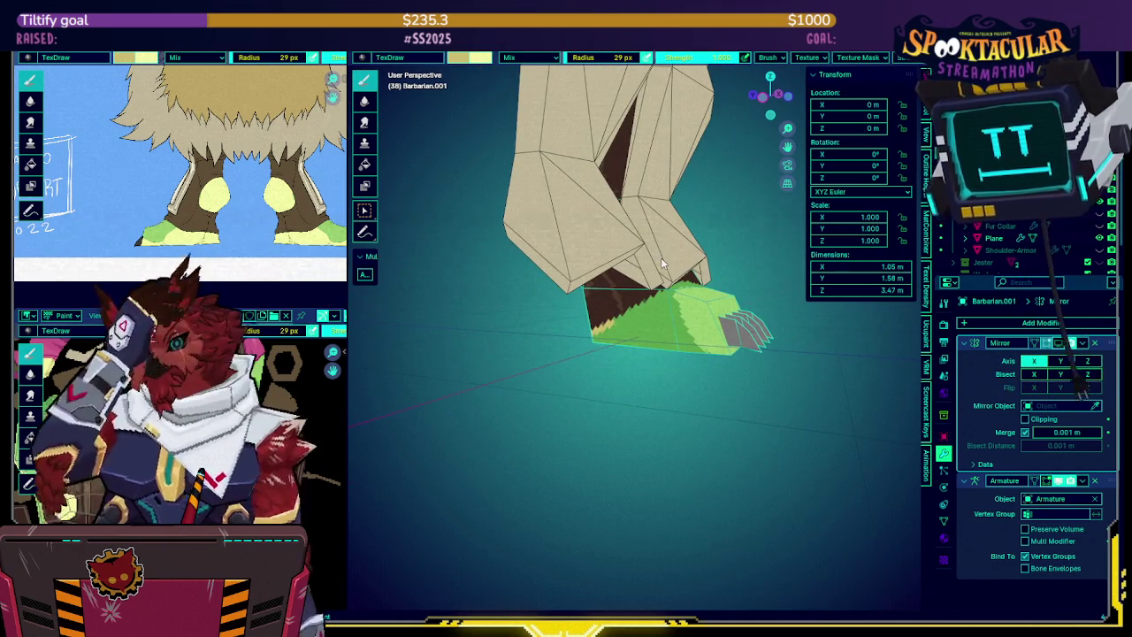
scroll(1103, 252, "down", 3)
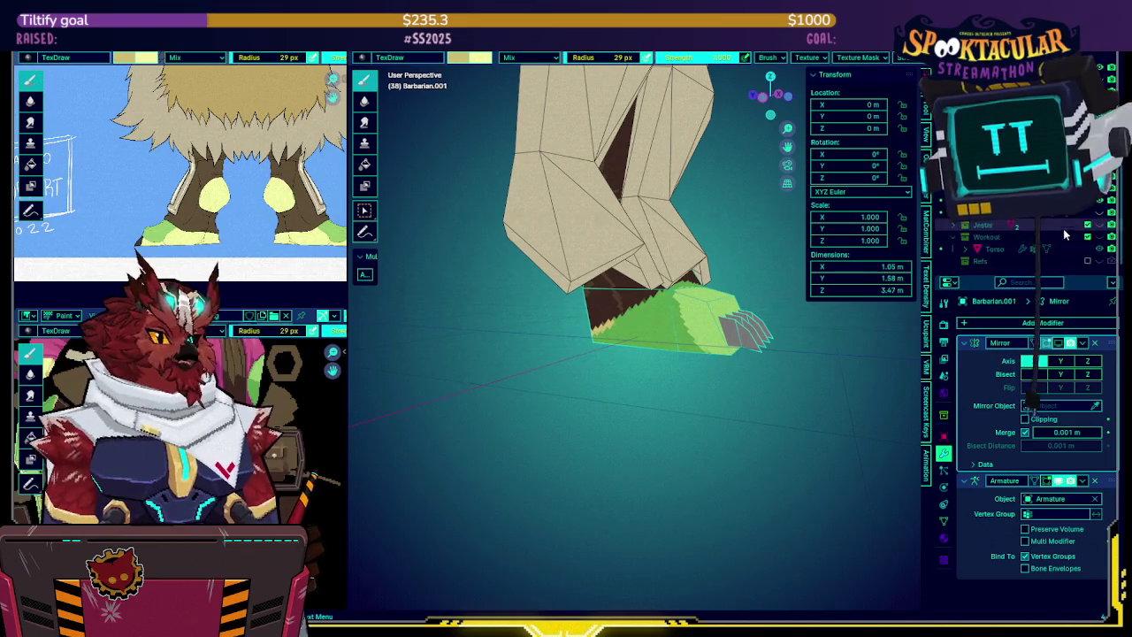
Toggle the Mirror modifier's viewport display on then off, orbiting around both clawed feet
mouse_move(619, 283)
middle_mouse_down()
mouse_move(656, 307)
mouse_move(716, 271)
mouse_move(713, 251)
mouse_move(707, 291)
middle_mouse_up()
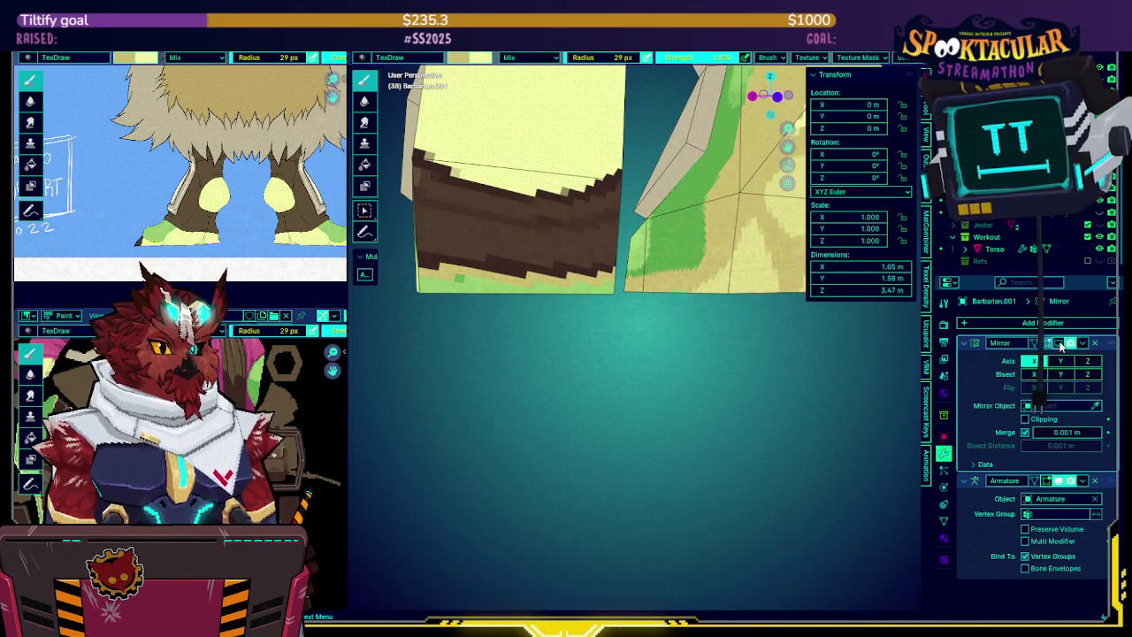
middle_click_drag(640, 280, 635, 279)
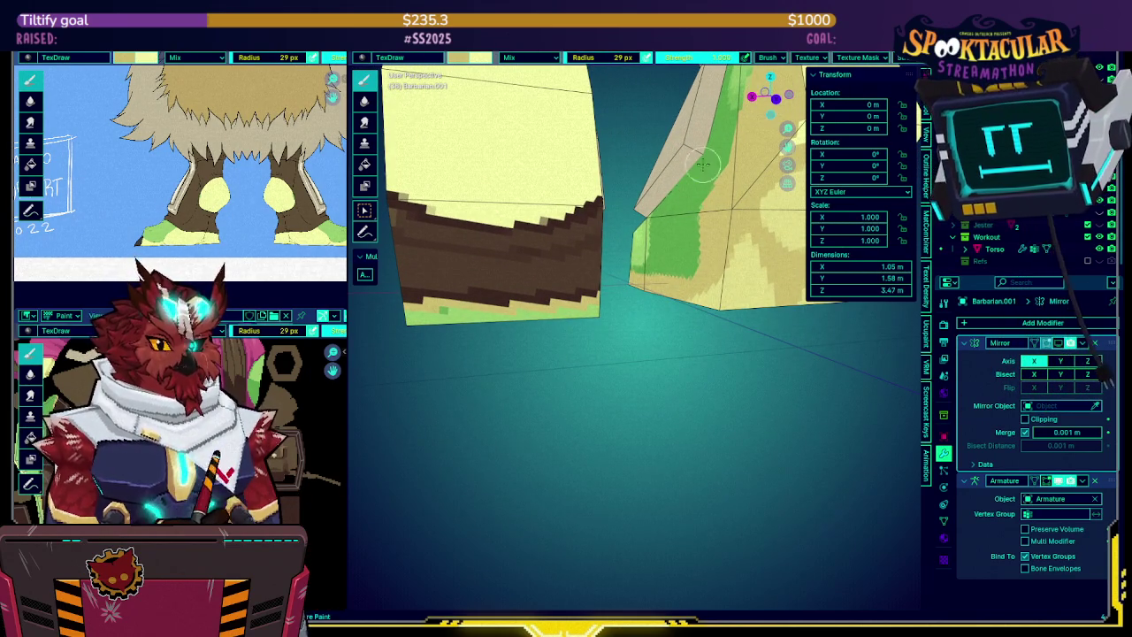
middle_click_drag(659, 279, 677, 272)
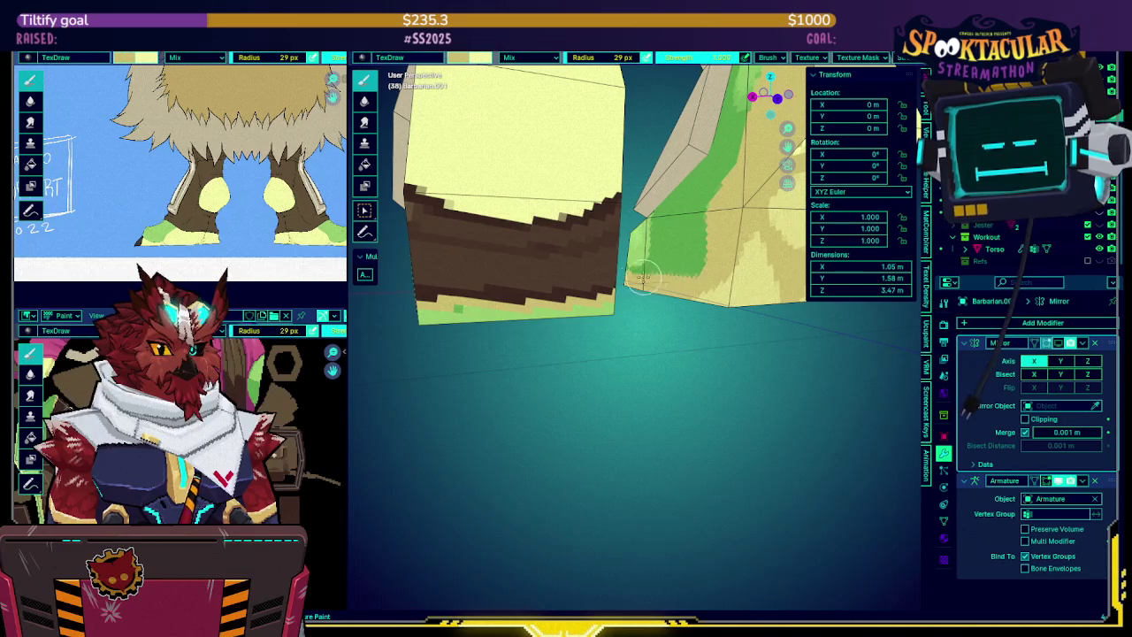
left_click(1059, 342)
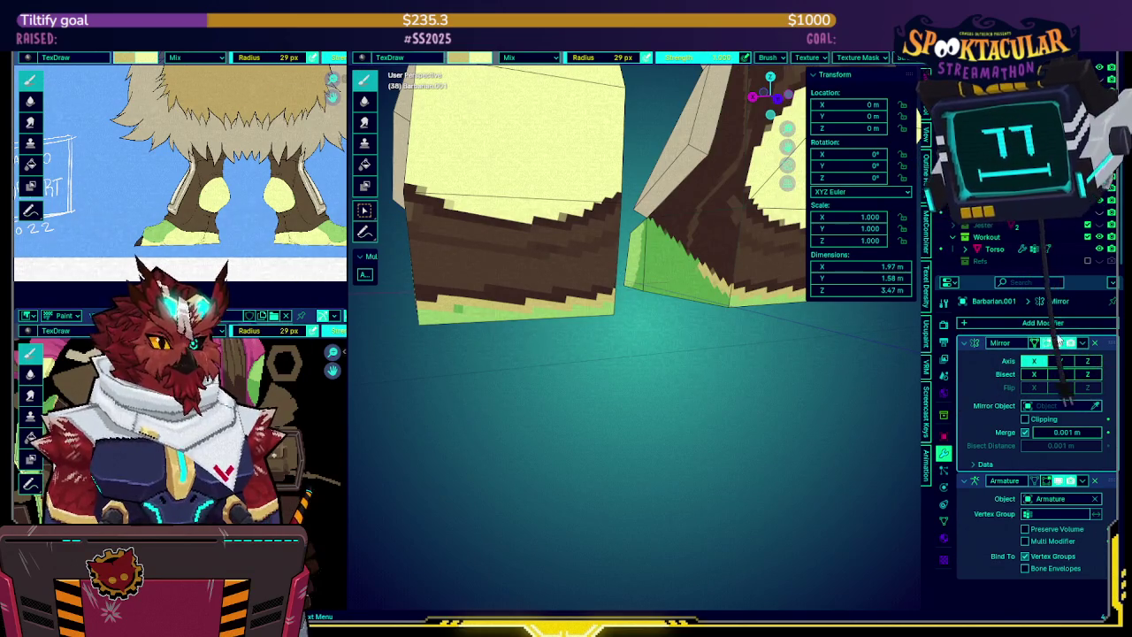
left_click(1058, 343)
mouse_move(672, 291)
middle_mouse_down()
mouse_move(532, 297)
mouse_move(724, 305)
middle_mouse_up()
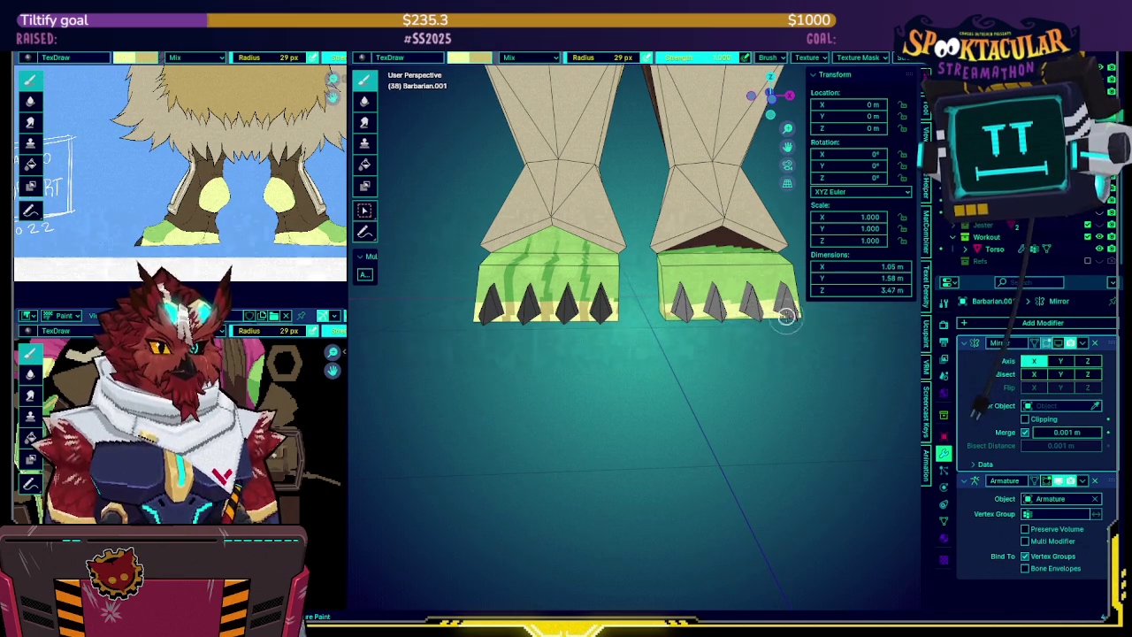
mouse_move(762, 302)
middle_mouse_down()
mouse_move(672, 303)
mouse_move(697, 320)
mouse_move(645, 274)
mouse_move(715, 259)
middle_mouse_up()
Isolate the foot in local view and paint solid green along its bottom edge
key("KP_Divide")
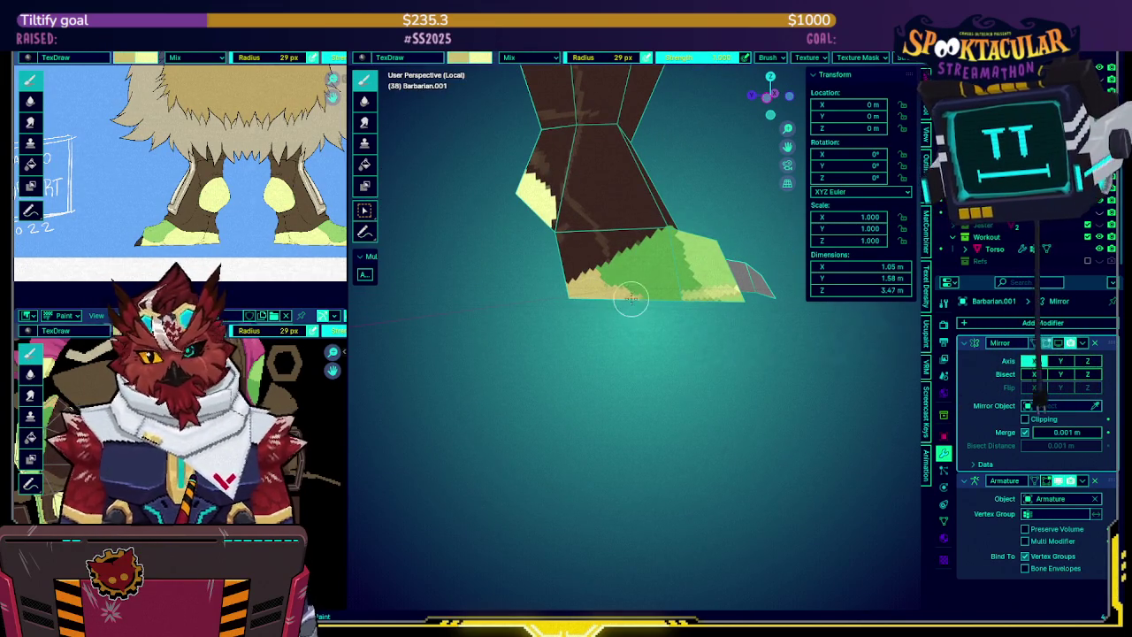
key("KP_4")
key("KP_4")
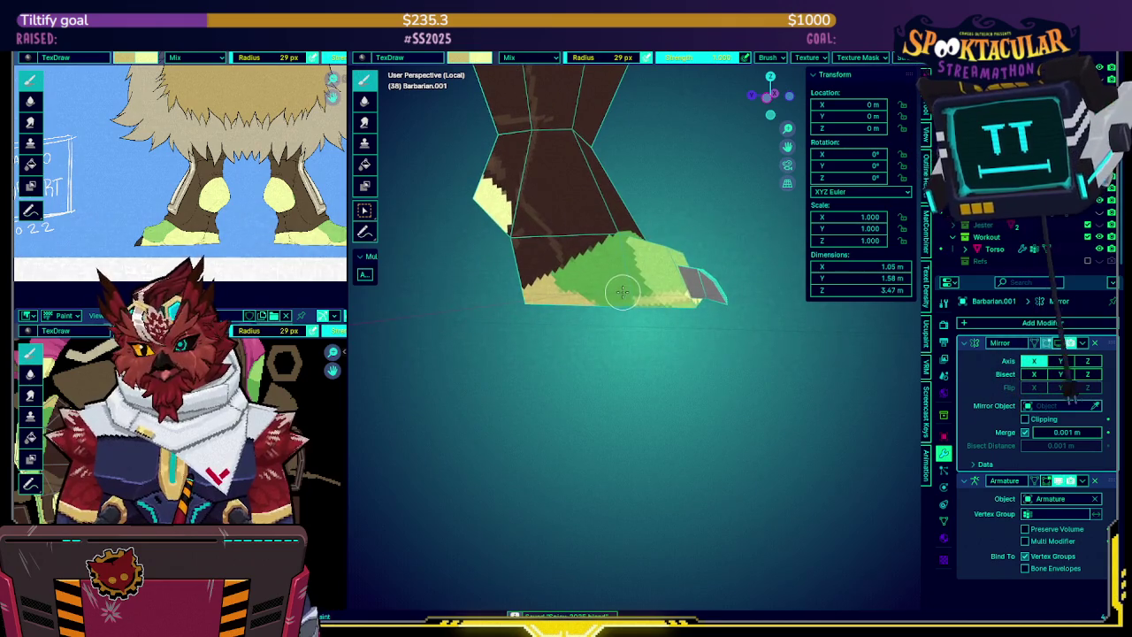
key("KP_4")
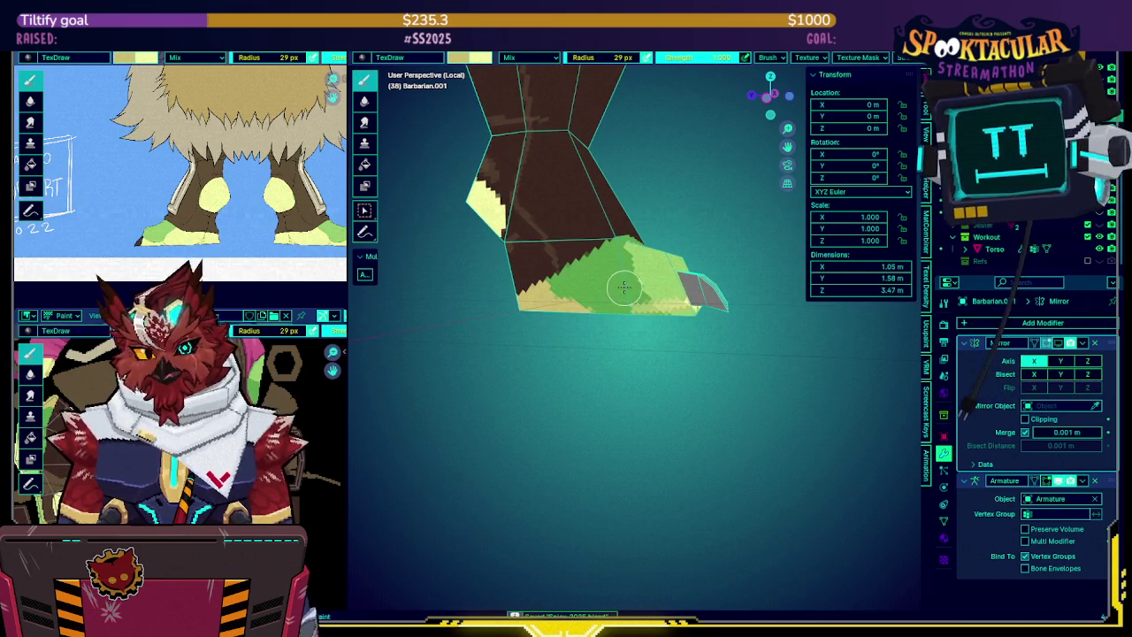
middle_click_drag(626, 283, 566, 259)
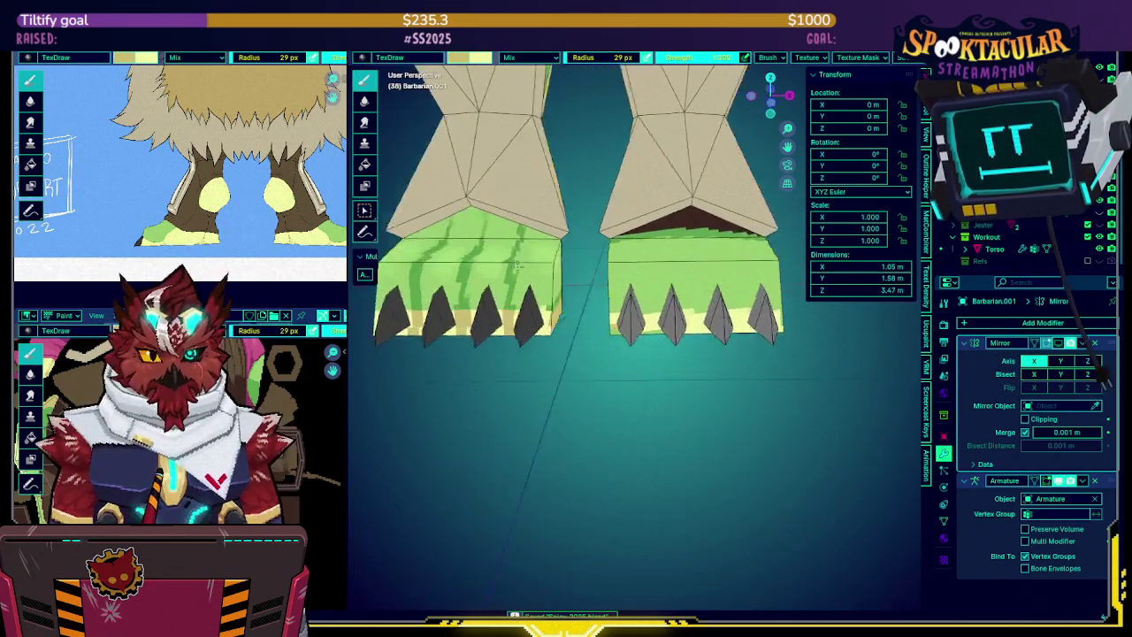
key("KP_Divide")
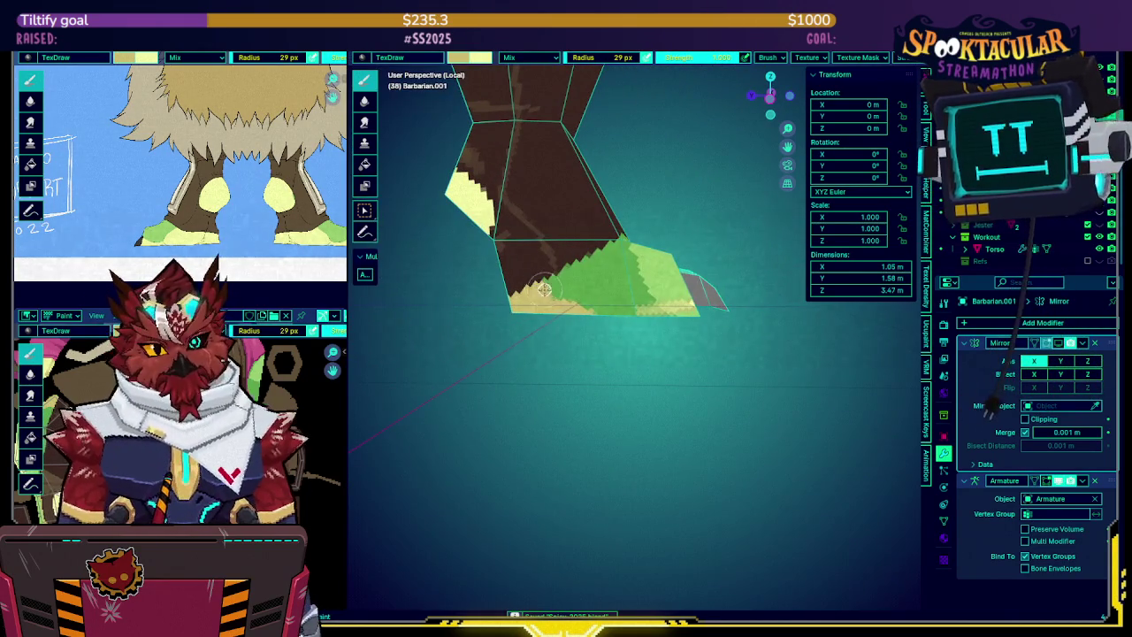
left_click_drag(587, 307, 636, 308)
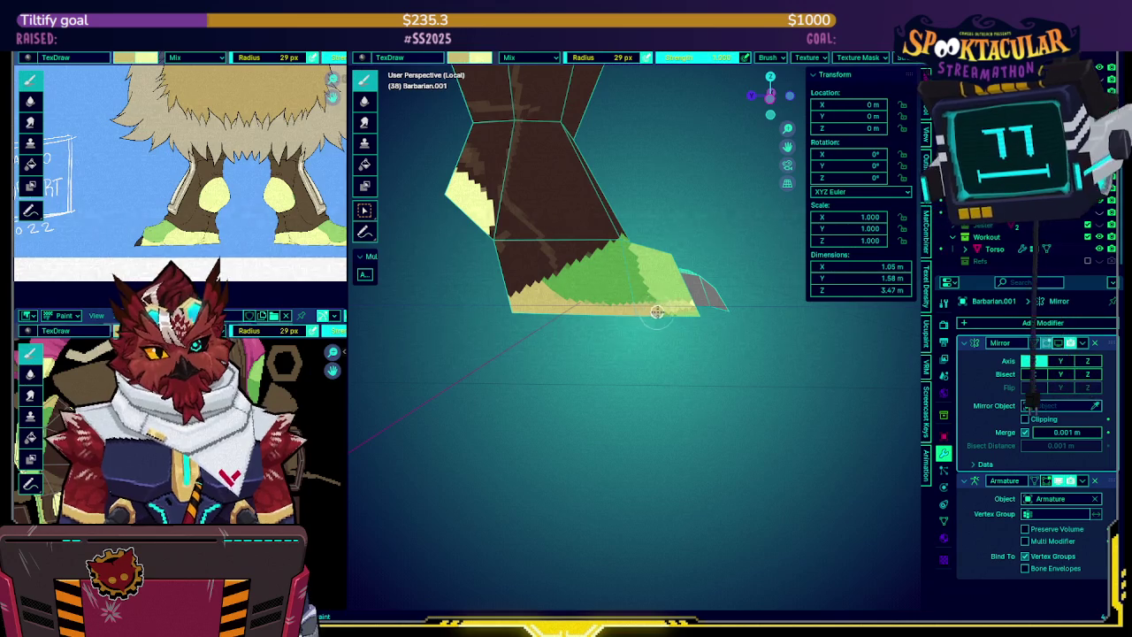
Check the toe claws, exit local view, and view both feet from the front and above
middle_click_drag(663, 309, 657, 289)
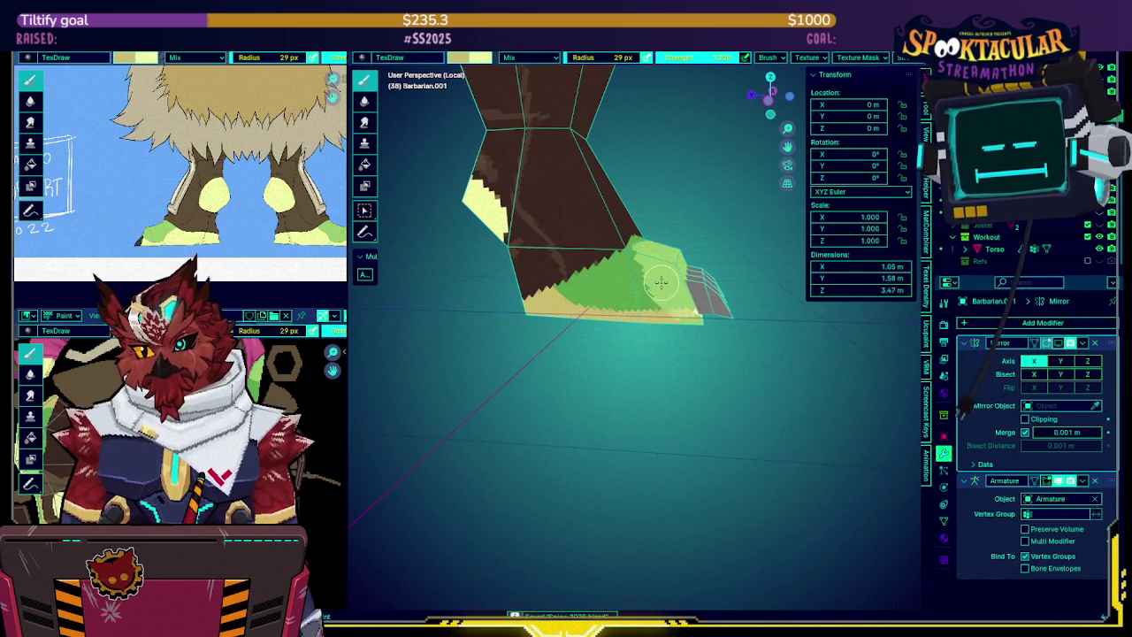
mouse_move(661, 283)
middle_mouse_down()
mouse_move(689, 312)
mouse_move(655, 319)
middle_mouse_up()
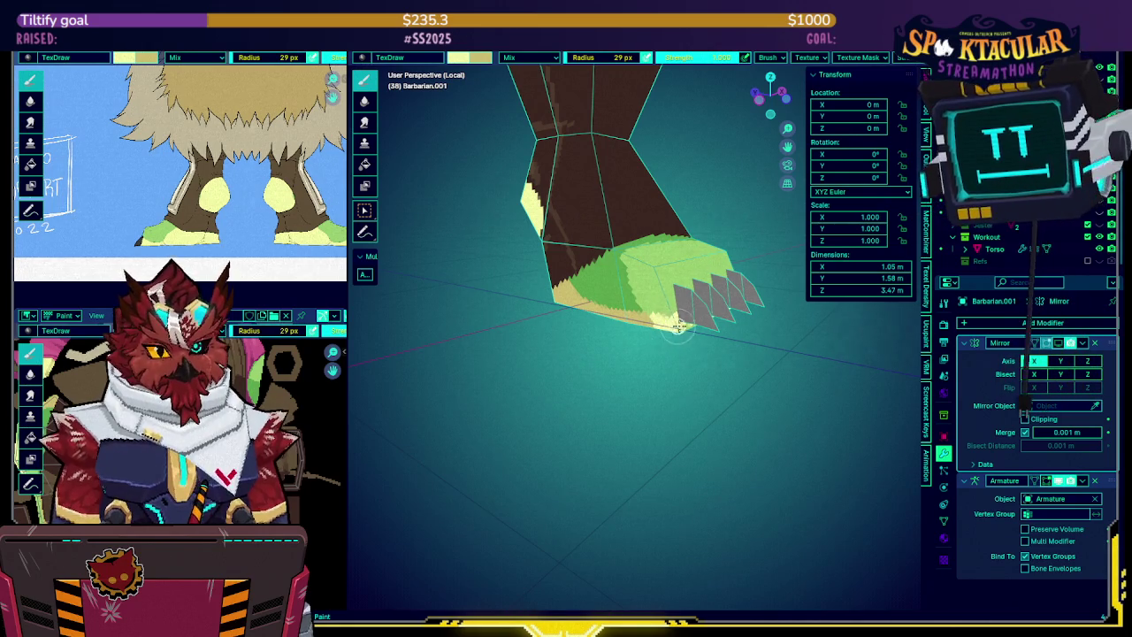
mouse_move(710, 320)
middle_mouse_down()
mouse_move(659, 305)
mouse_move(731, 278)
mouse_move(825, 283)
mouse_move(708, 323)
middle_mouse_up()
key("KP_Divide")
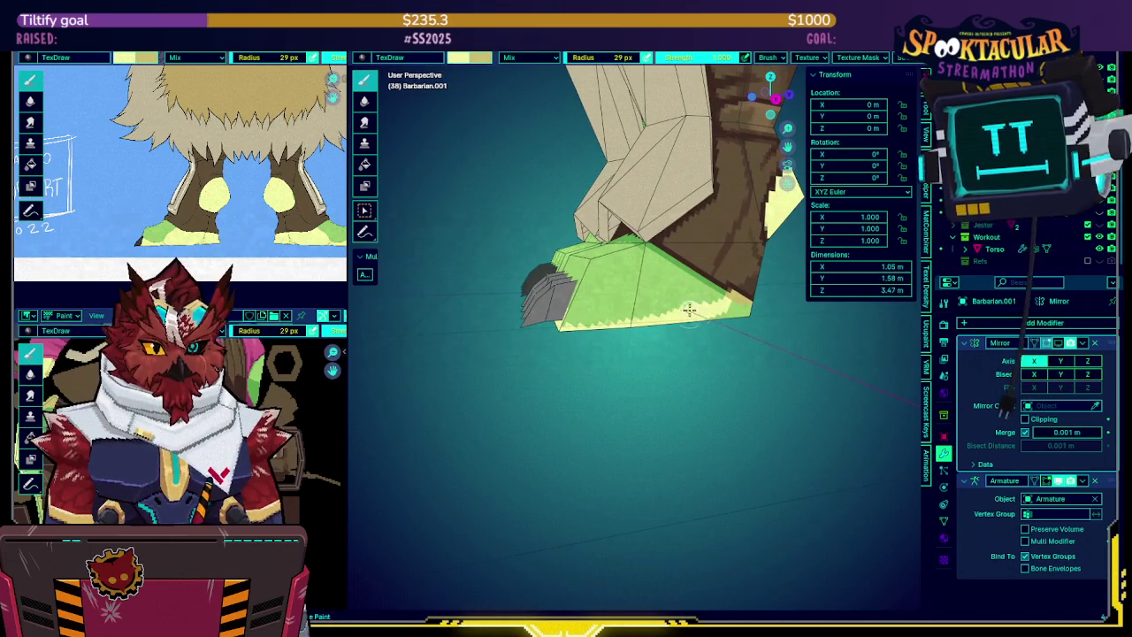
mouse_move(628, 313)
middle_mouse_down()
mouse_move(790, 314)
mouse_move(641, 296)
middle_mouse_up()
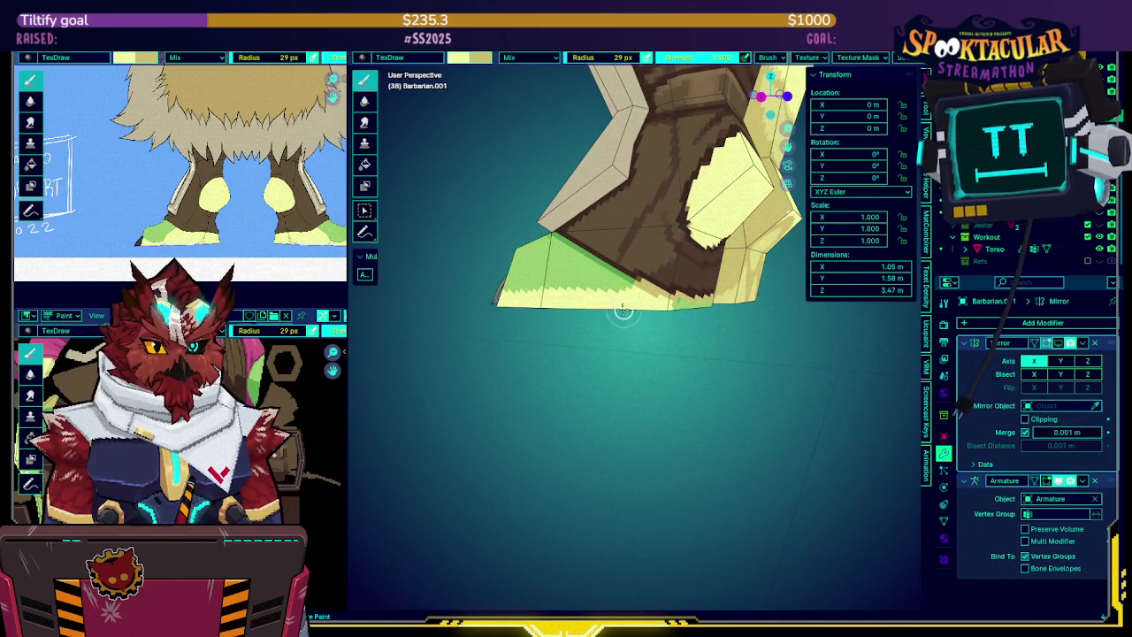
mouse_move(673, 302)
middle_mouse_down()
mouse_move(613, 303)
mouse_move(622, 296)
mouse_move(606, 307)
mouse_move(674, 298)
mouse_move(642, 292)
middle_mouse_up()
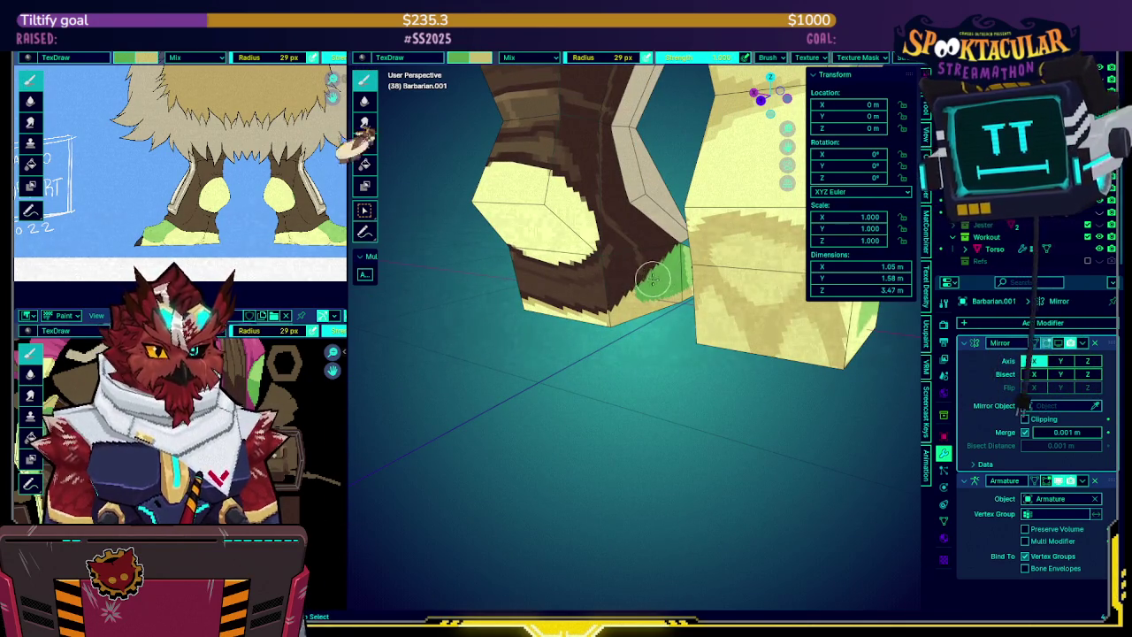
Turn both feet toward the view and save the blend file
mouse_move(637, 290)
middle_mouse_down()
mouse_move(705, 265)
mouse_move(663, 202)
mouse_move(751, 211)
mouse_move(588, 277)
middle_mouse_up()
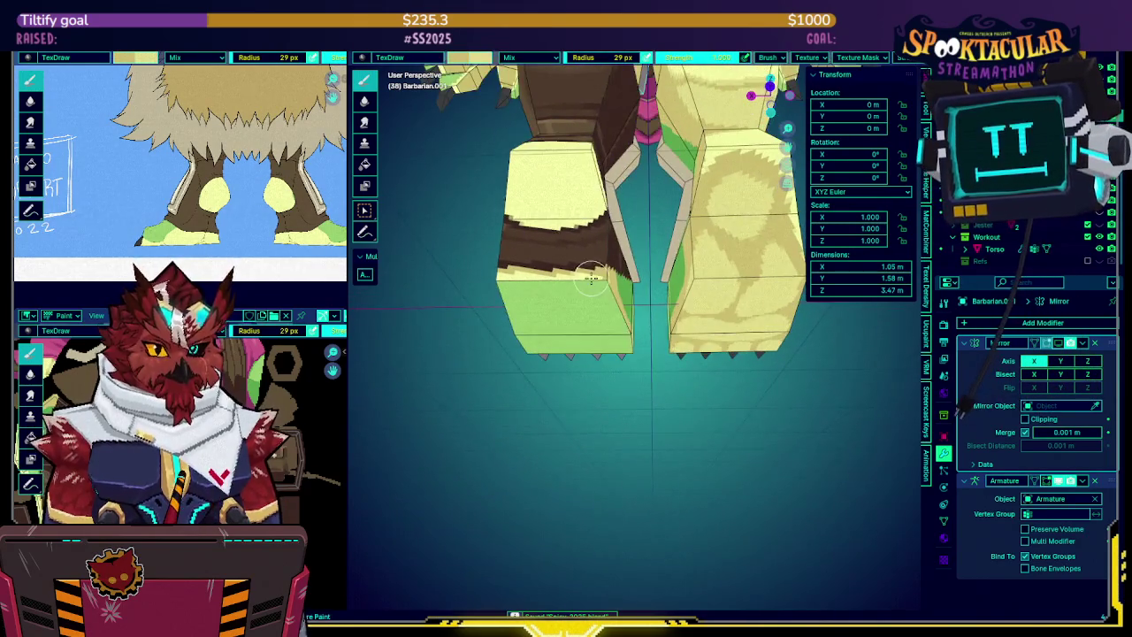
mouse_move(710, 235)
middle_mouse_down()
mouse_move(621, 287)
mouse_move(603, 285)
mouse_move(596, 306)
mouse_move(518, 235)
mouse_move(529, 224)
middle_mouse_up()
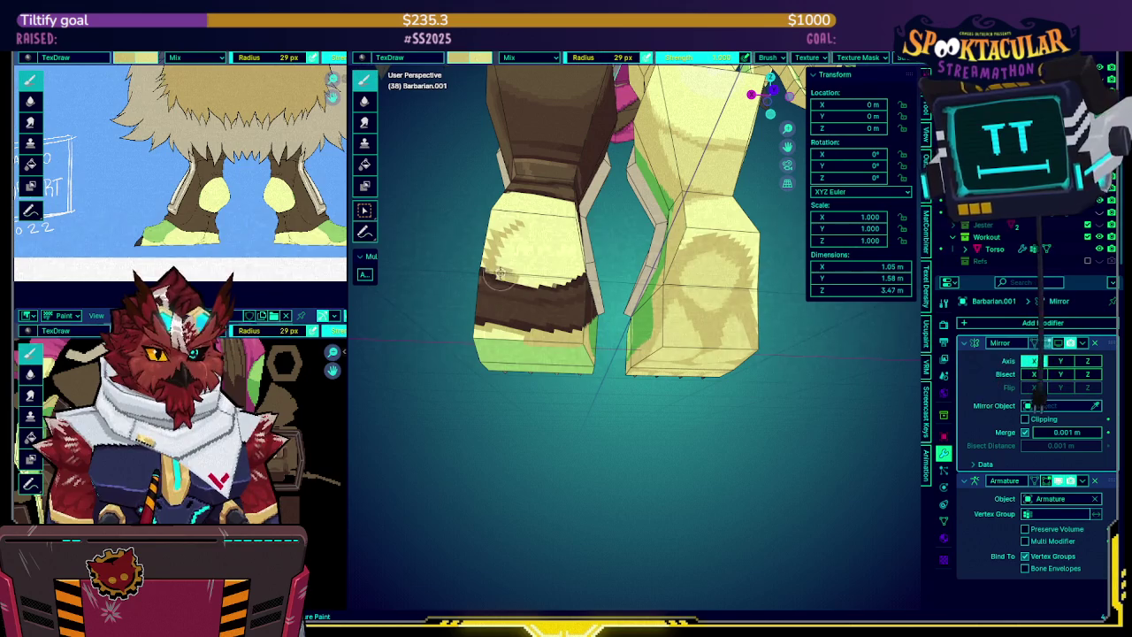
middle_click_drag(509, 277, 541, 266)
key("ctrl+s")
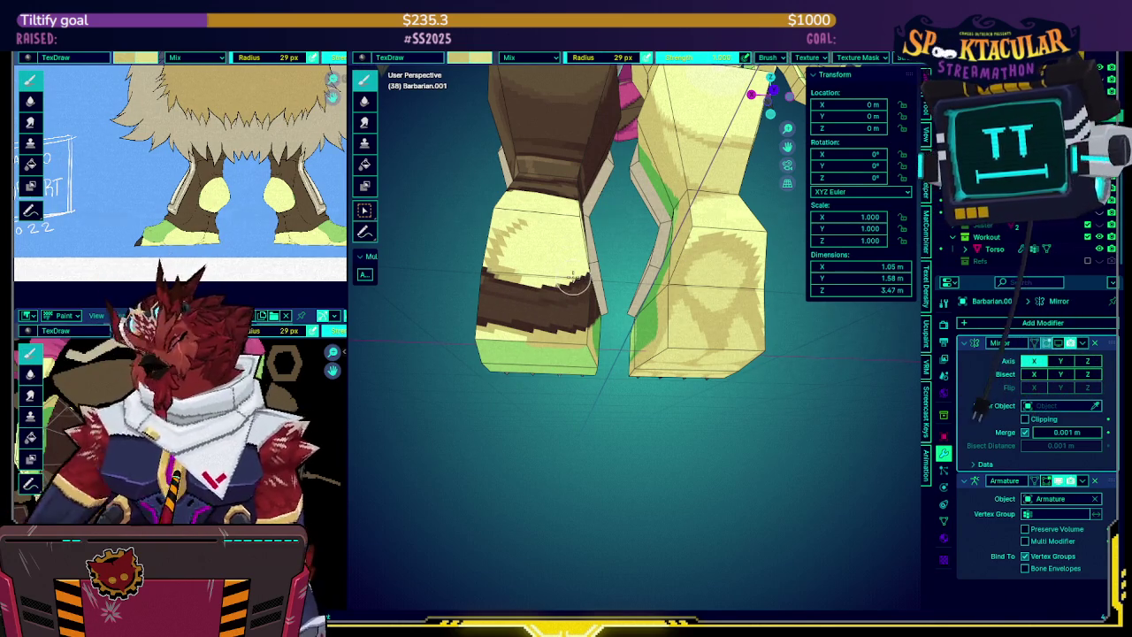
Stamp a ring pattern onto the left boot's yellow sole and view the boots head-on
left_click(511, 226)
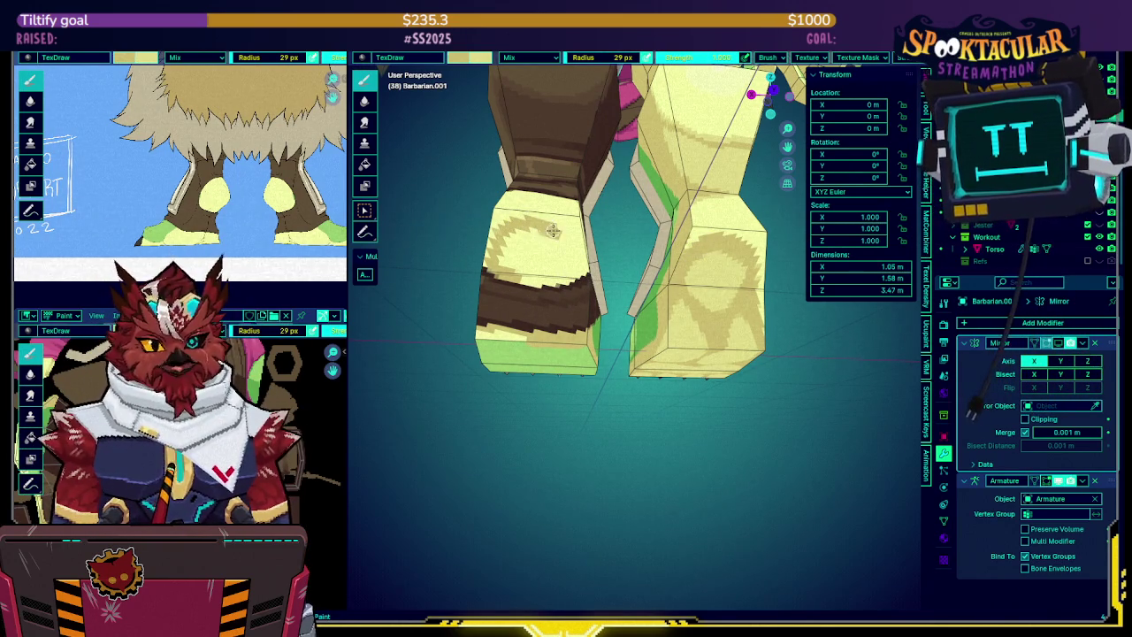
middle_click_drag(563, 232, 550, 234)
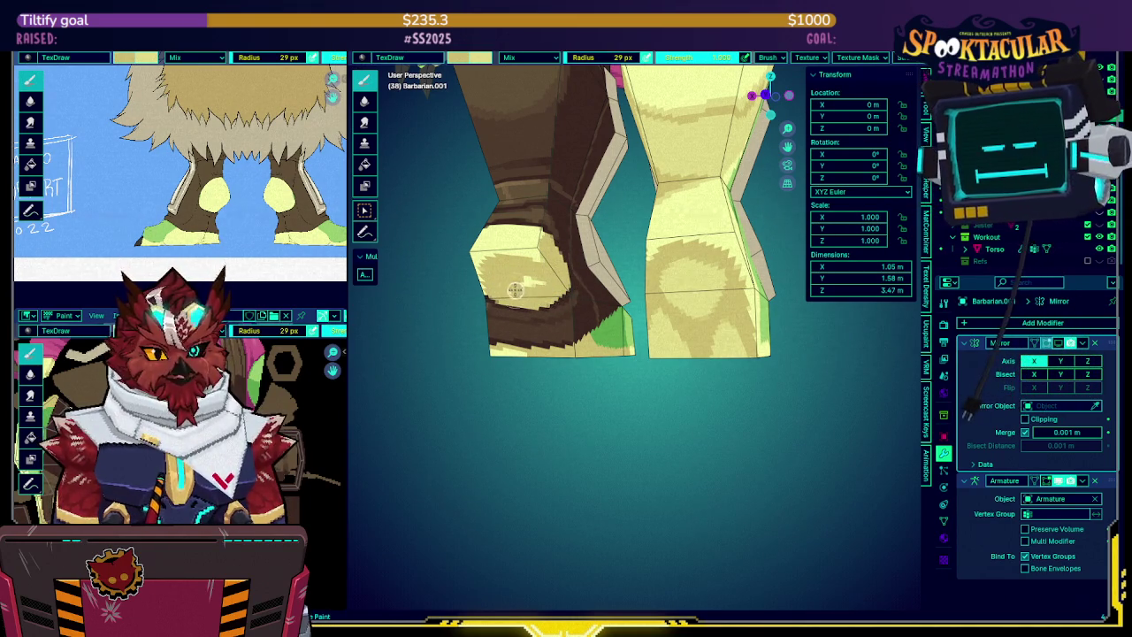
mouse_move(521, 272)
middle_mouse_down()
mouse_move(721, 265)
mouse_move(538, 256)
middle_mouse_up()
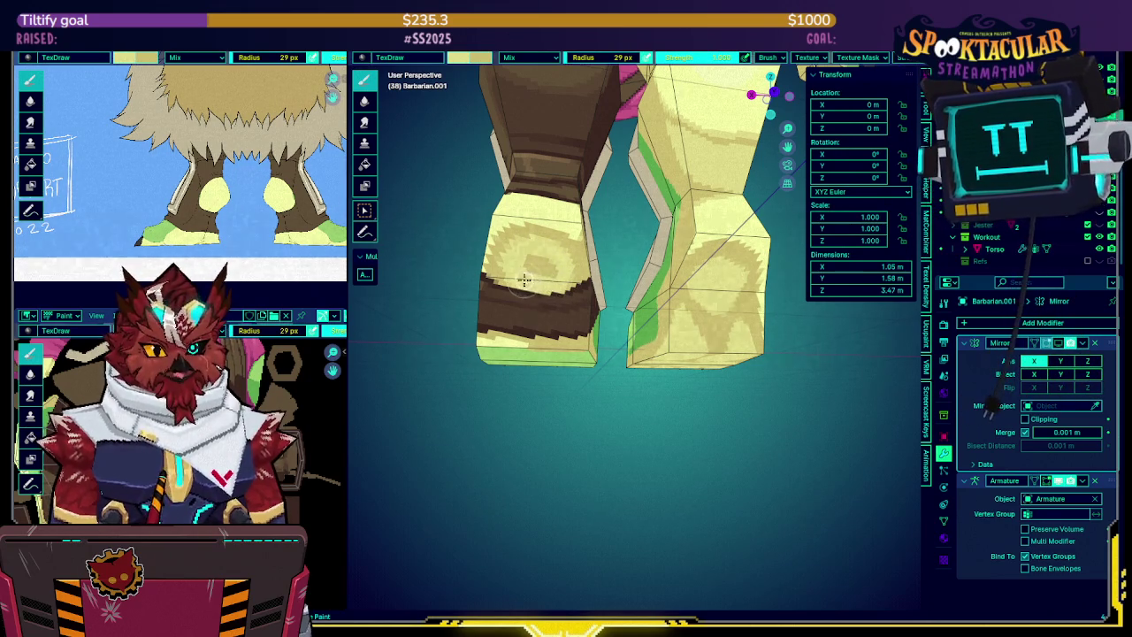
mouse_move(523, 280)
middle_mouse_down()
mouse_move(539, 249)
mouse_move(475, 265)
mouse_move(576, 263)
mouse_move(560, 273)
mouse_move(603, 255)
middle_mouse_up()
Undo the brown stroke on the upper leg and check the boot in local view
key("ctrl+z")
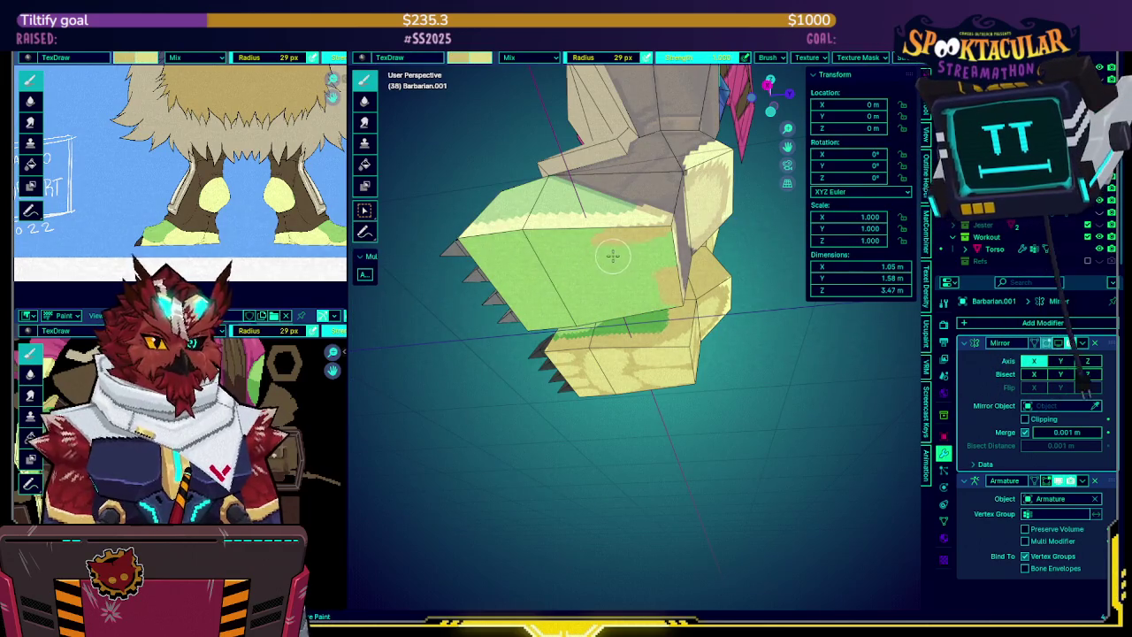
key("KP_Divide")
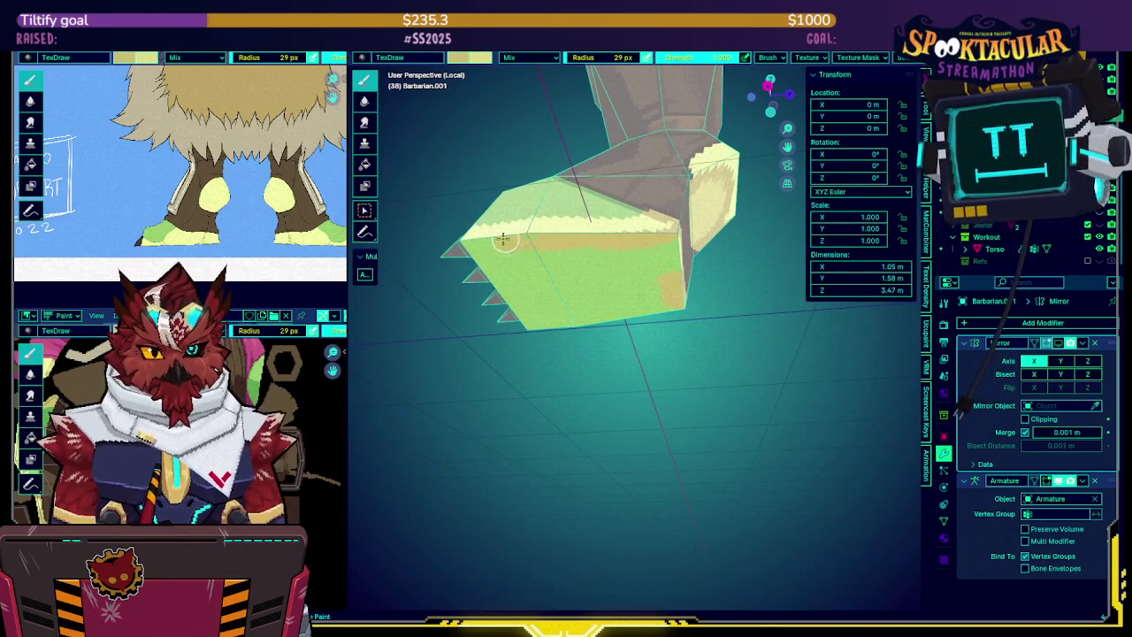
mouse_move(584, 301)
middle_mouse_down()
mouse_move(619, 283)
mouse_move(575, 266)
mouse_move(531, 283)
mouse_move(665, 204)
mouse_move(662, 258)
mouse_move(622, 325)
middle_mouse_up()
key("KP_Divide")
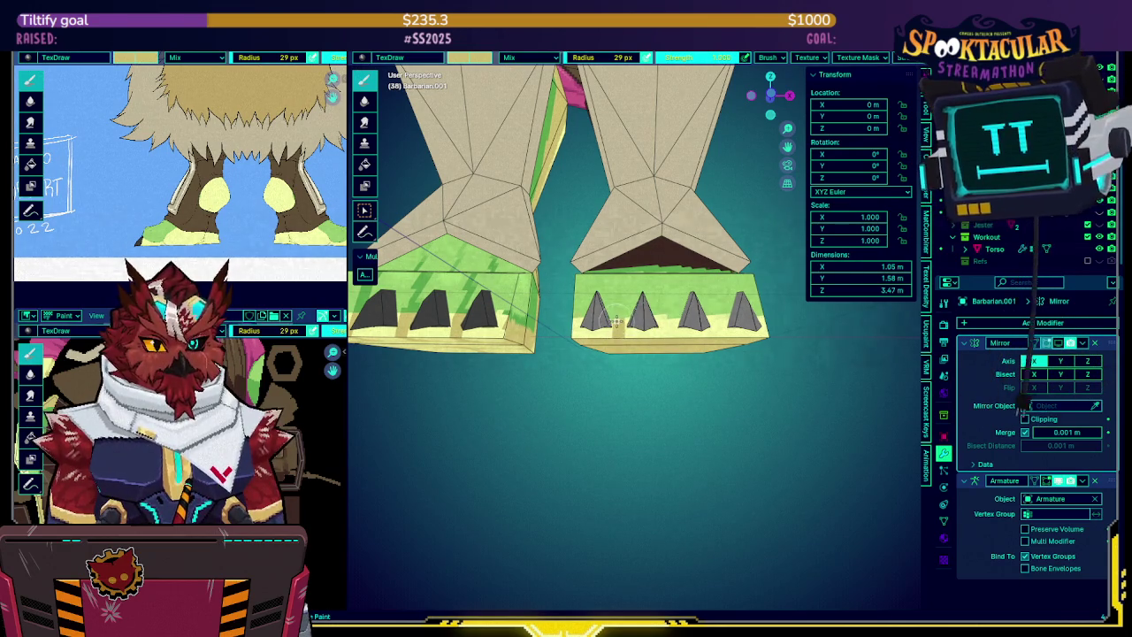
mouse_move(669, 323)
middle_mouse_down()
mouse_move(699, 311)
mouse_move(564, 302)
mouse_move(642, 189)
mouse_move(655, 213)
middle_mouse_up()
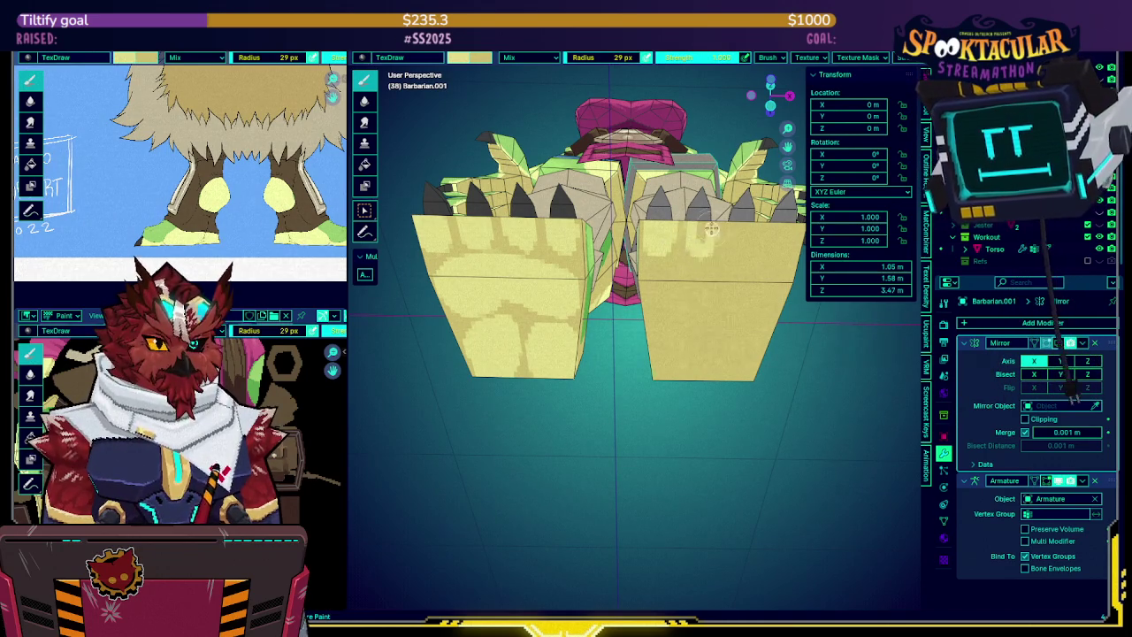
Brush light tan strokes across and upward on the right boot, orbiting to check them against the left boot
middle_click_drag(699, 228, 635, 252)
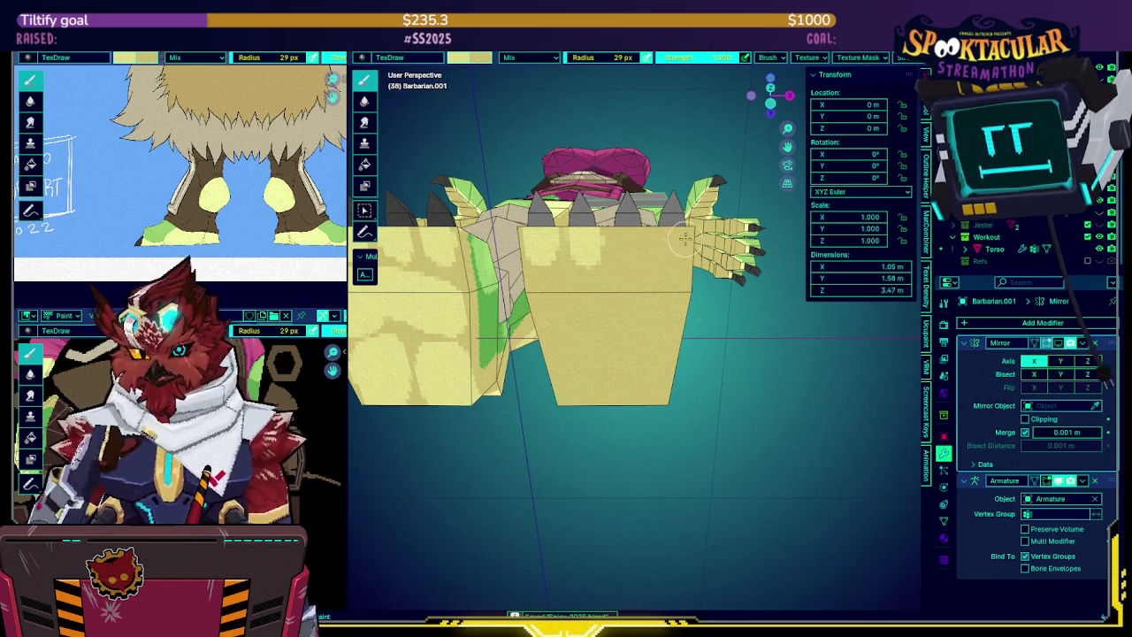
middle_click_drag(672, 237, 652, 227)
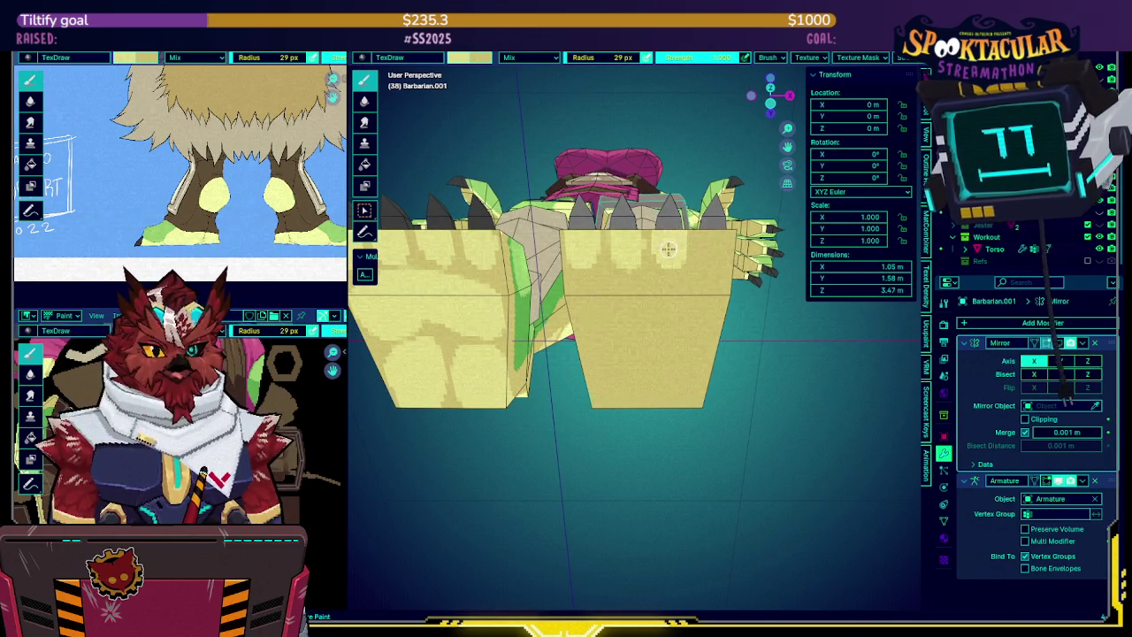
middle_click_drag(726, 237, 748, 247)
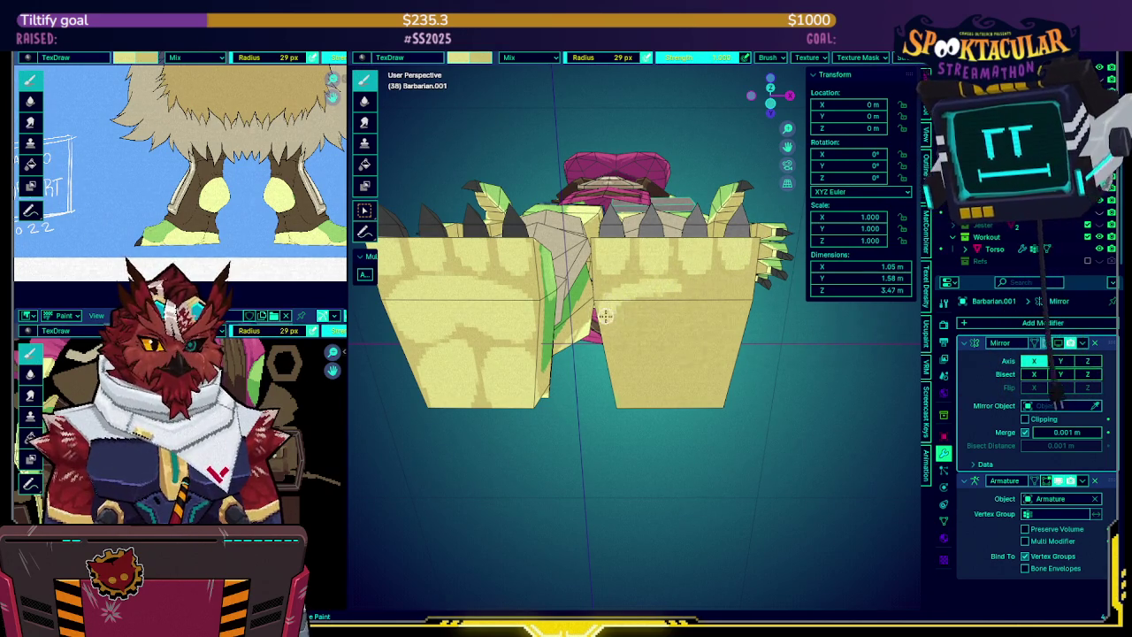
left_click_drag(619, 337, 718, 337)
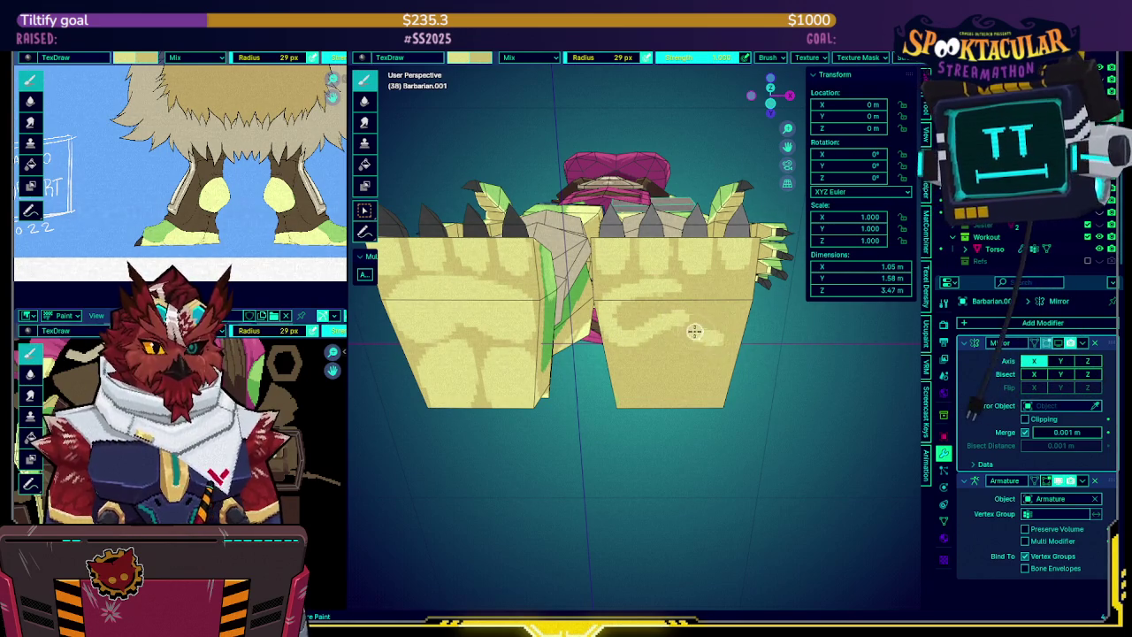
mouse_move(709, 333)
left_mouse_down()
mouse_move(721, 285)
mouse_move(664, 302)
mouse_move(707, 316)
left_mouse_up()
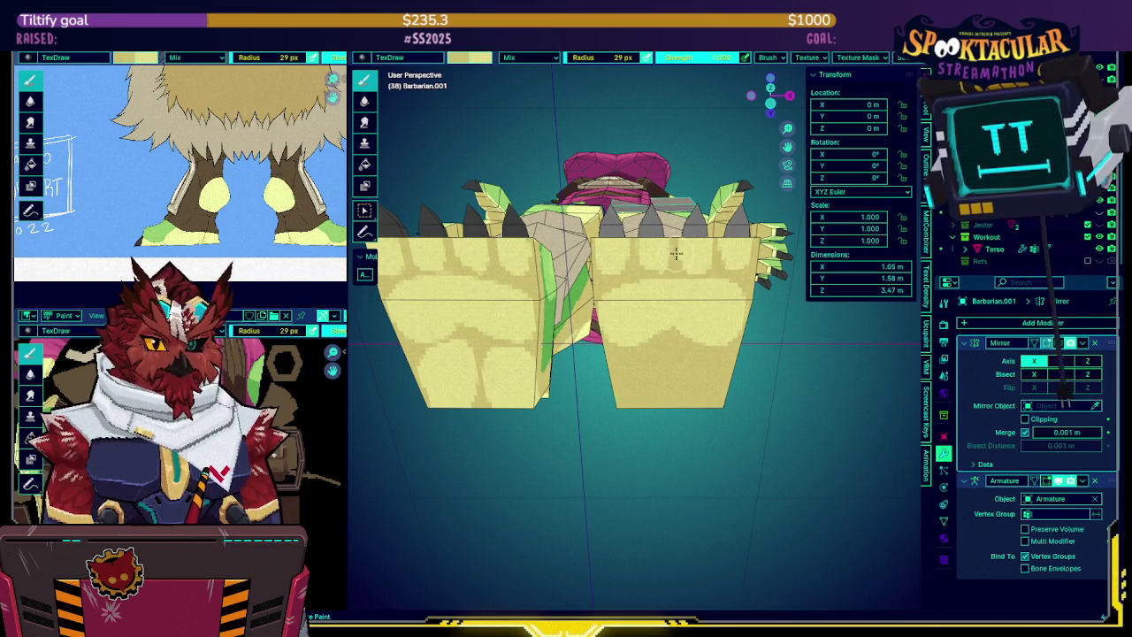
middle_click_drag(676, 256, 664, 250)
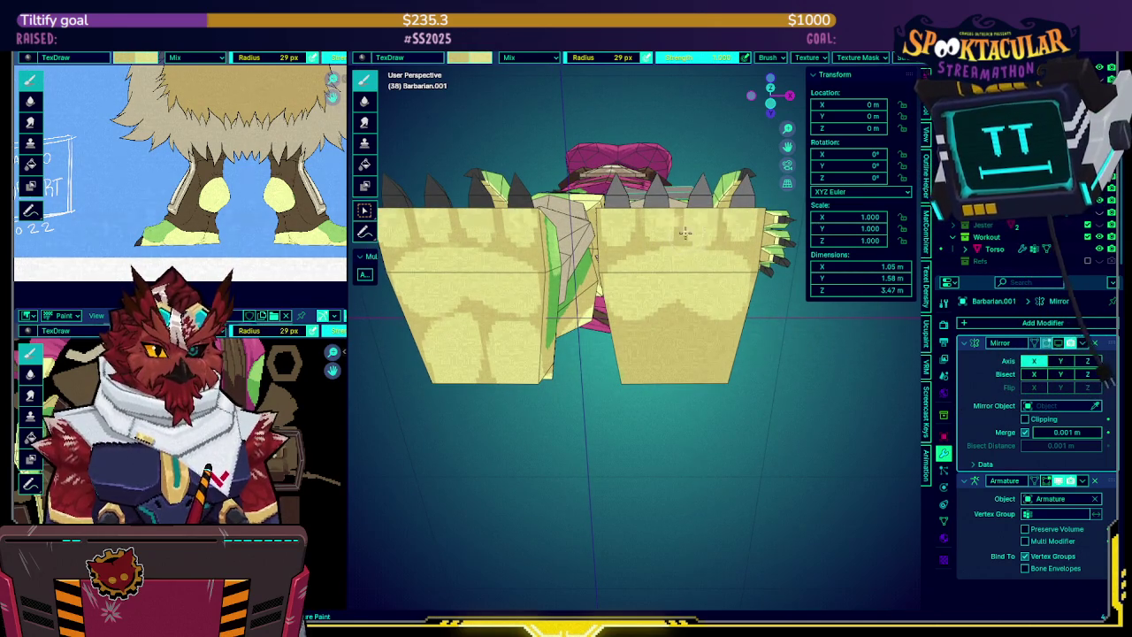
middle_click_drag(711, 250, 683, 225)
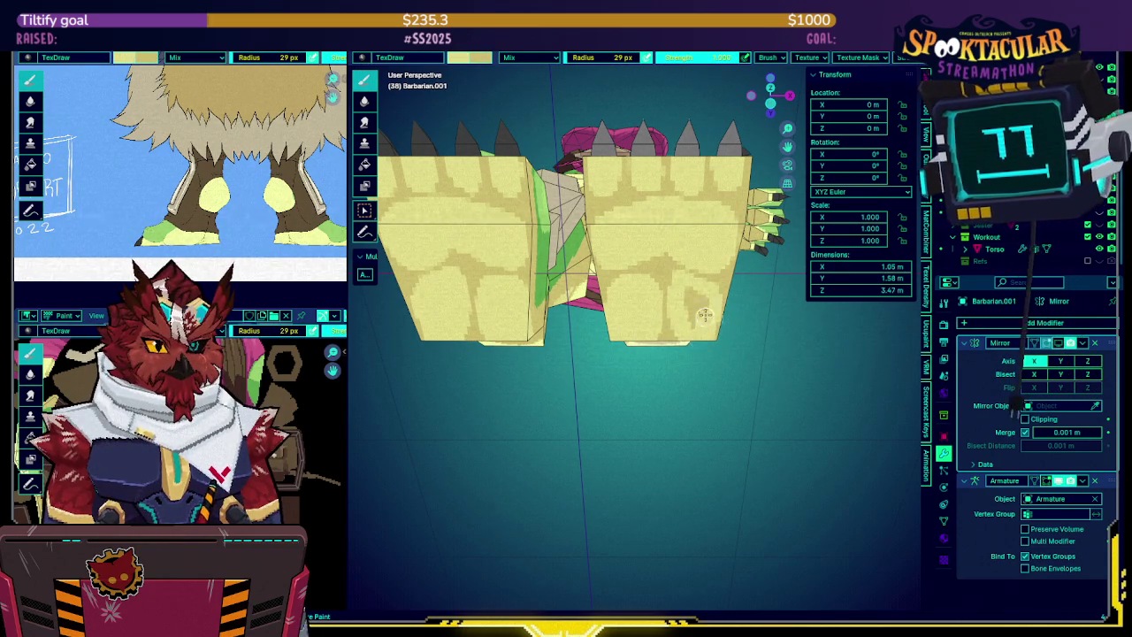
mouse_move(692, 282)
middle_mouse_down()
mouse_move(672, 300)
mouse_move(655, 274)
mouse_move(480, 362)
mouse_move(619, 277)
mouse_move(605, 256)
mouse_move(588, 294)
mouse_move(576, 272)
middle_mouse_up()
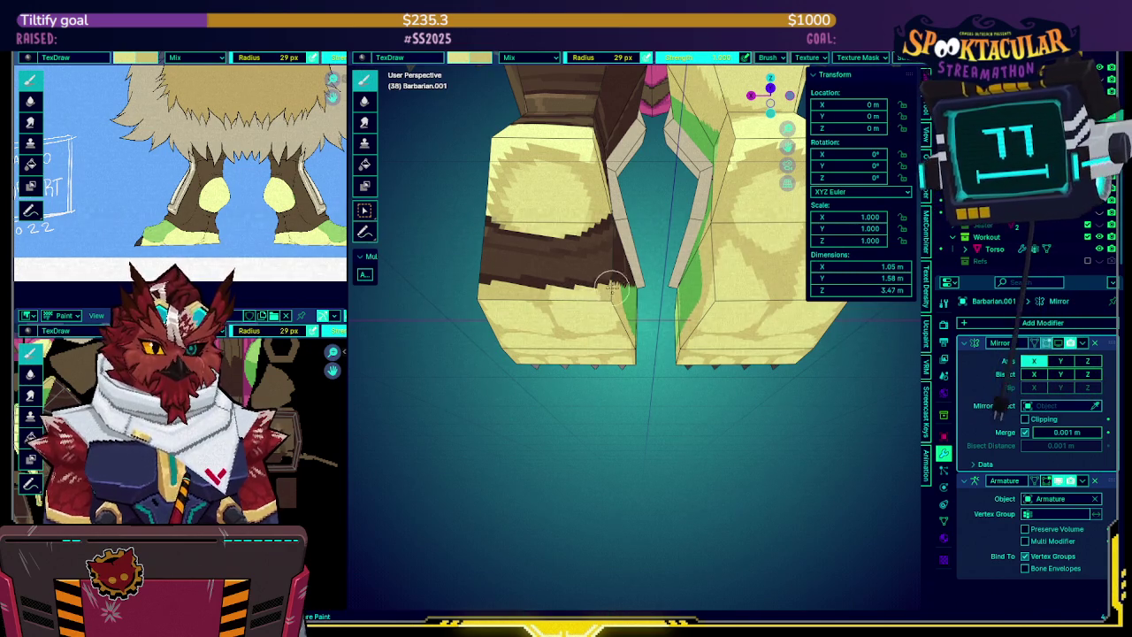
middle_click_drag(611, 287, 584, 305)
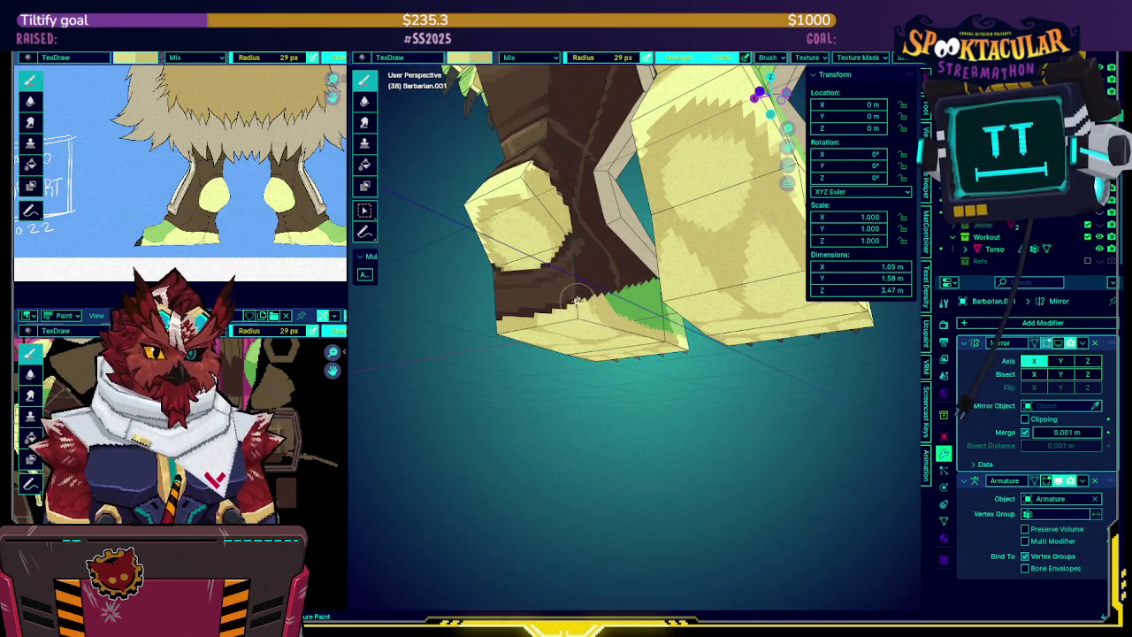
mouse_move(579, 301)
middle_mouse_down()
mouse_move(609, 301)
mouse_move(501, 324)
middle_mouse_up()
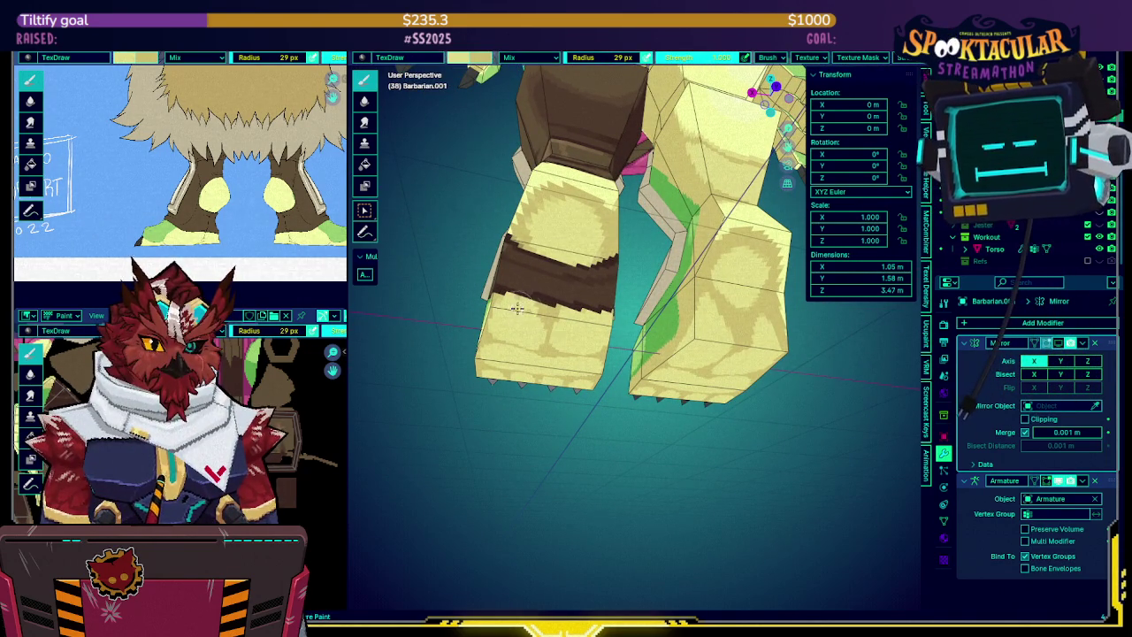
mouse_move(518, 299)
middle_mouse_down()
mouse_move(550, 280)
mouse_move(520, 252)
middle_mouse_up()
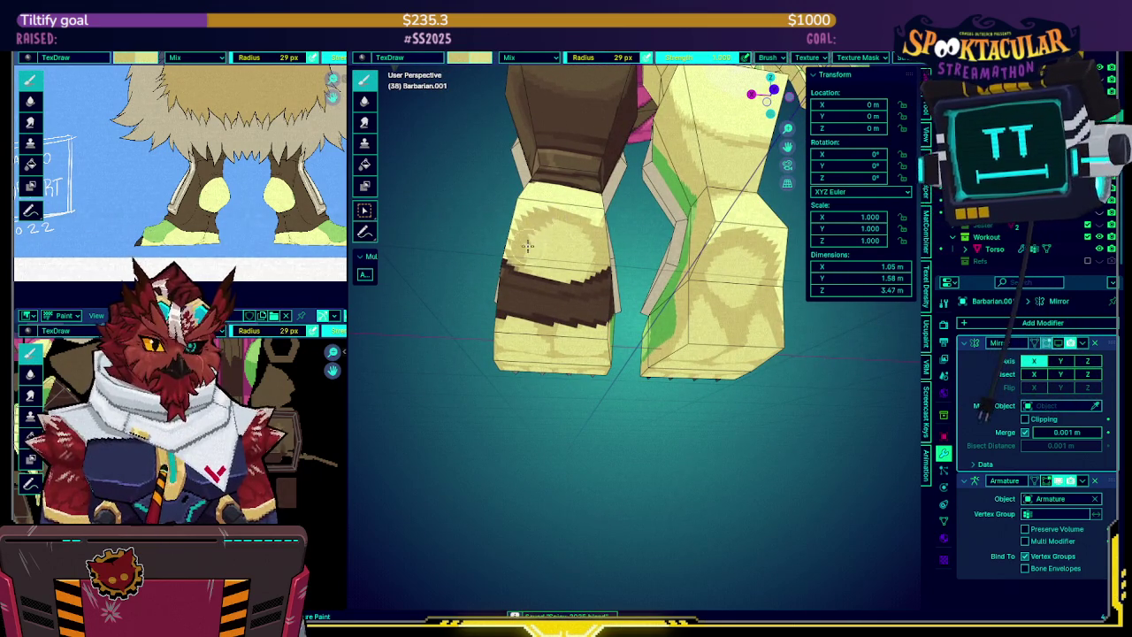
mouse_move(586, 224)
middle_mouse_down()
mouse_move(385, 409)
mouse_move(594, 298)
mouse_move(548, 230)
mouse_move(613, 281)
mouse_move(657, 288)
mouse_move(499, 299)
middle_mouse_up()
middle_click_drag(652, 315, 641, 373)
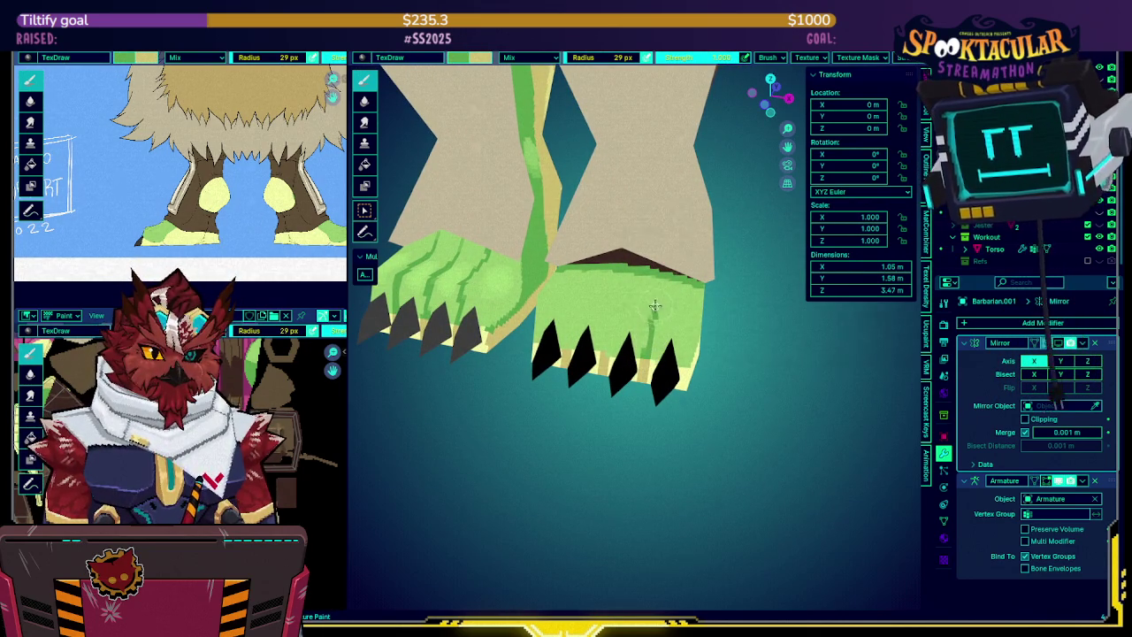
Turn on the wireframe overlay and orbit to inspect both clawed feet from the front and above
middle_click_drag(670, 265, 668, 345)
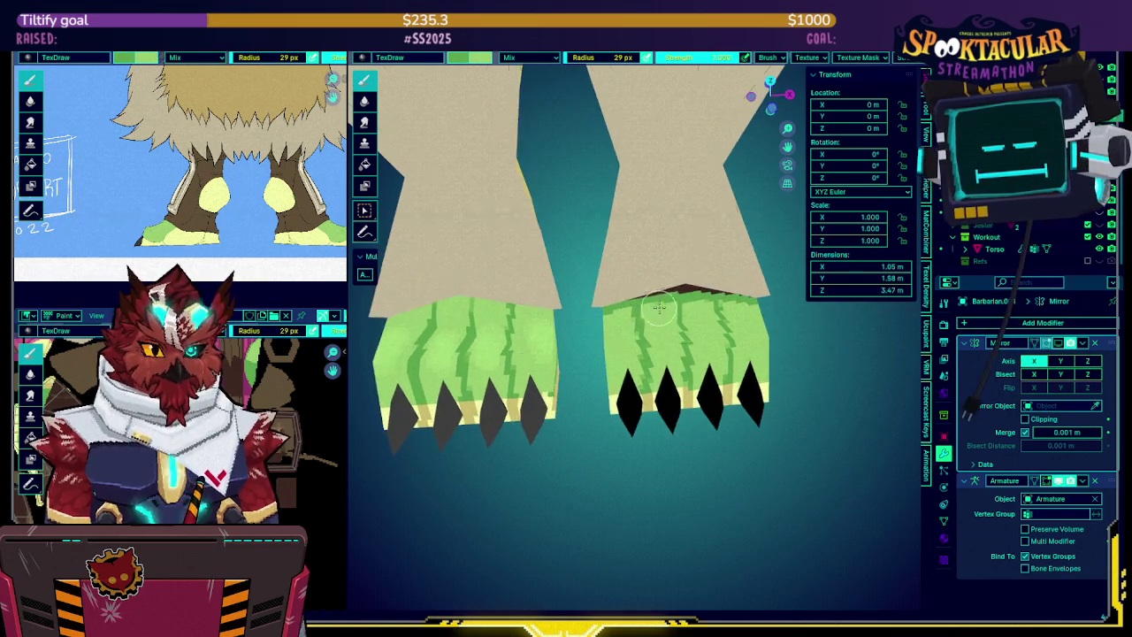
key("Tab")
middle_click_drag(636, 358, 627, 328)
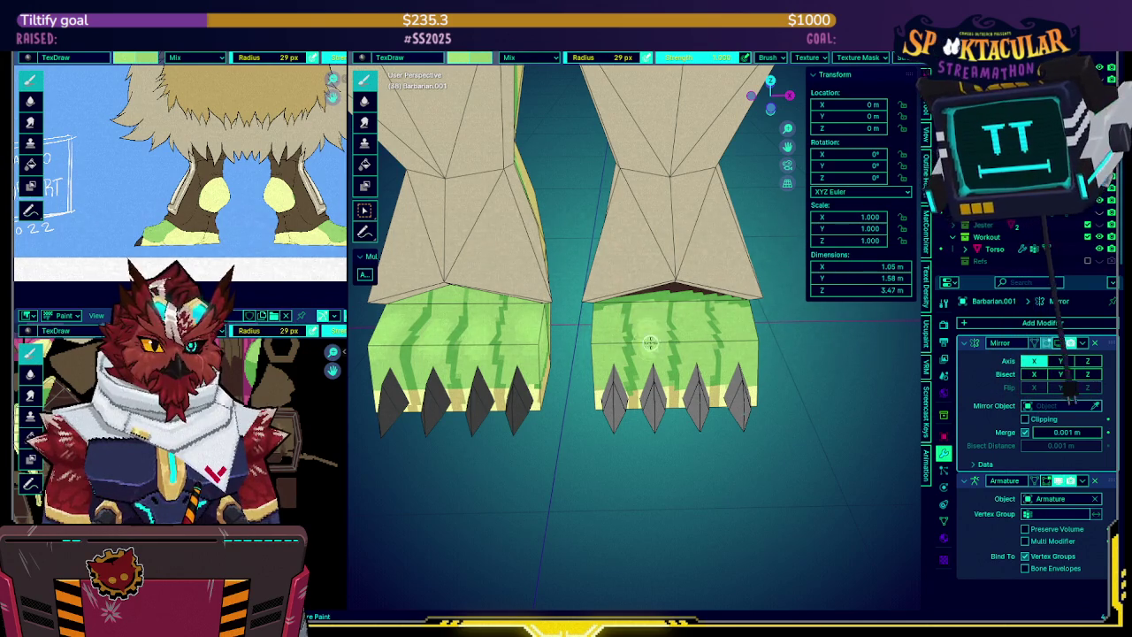
mouse_move(652, 328)
middle_mouse_down()
mouse_move(649, 313)
mouse_move(711, 288)
mouse_move(675, 283)
mouse_move(720, 297)
mouse_move(681, 295)
mouse_move(708, 316)
mouse_move(698, 299)
mouse_move(672, 319)
mouse_move(624, 318)
middle_mouse_up()
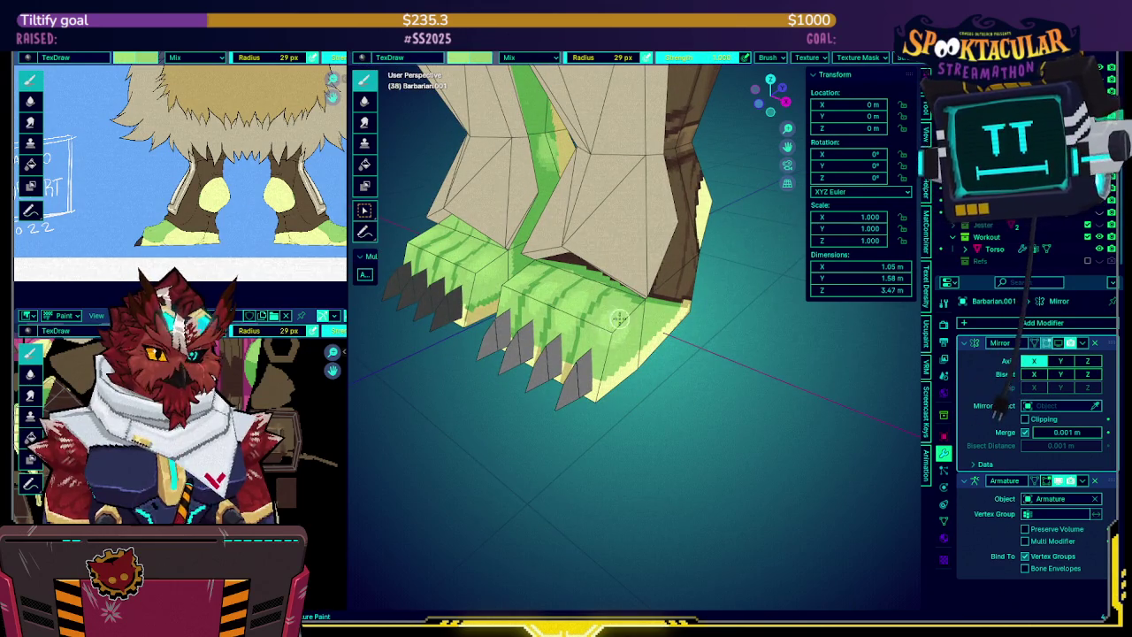
left_click(723, 57)
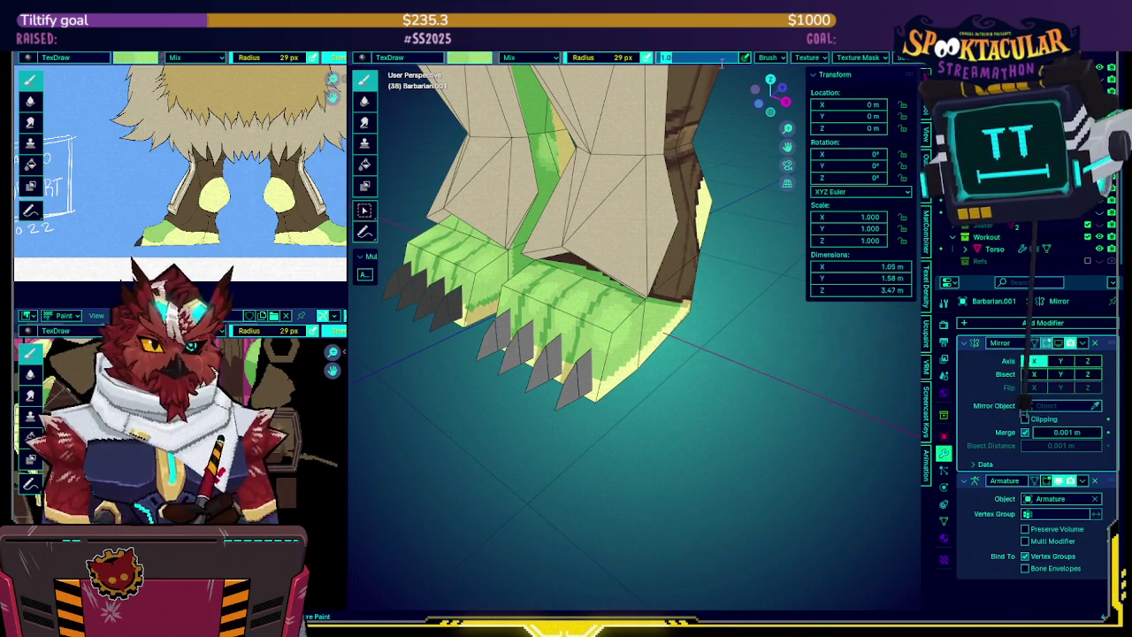
Set the brush Strength to 0.5 and orbit to a frontal view of the striped feet
type("0.5")
key("Return")
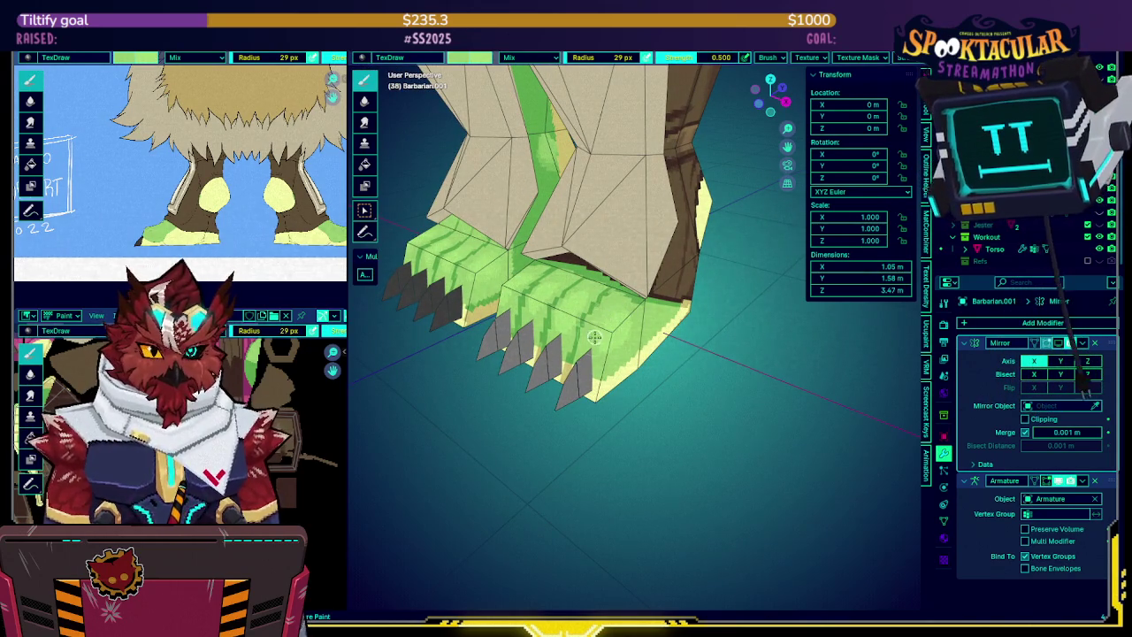
middle_click_drag(621, 306, 695, 309)
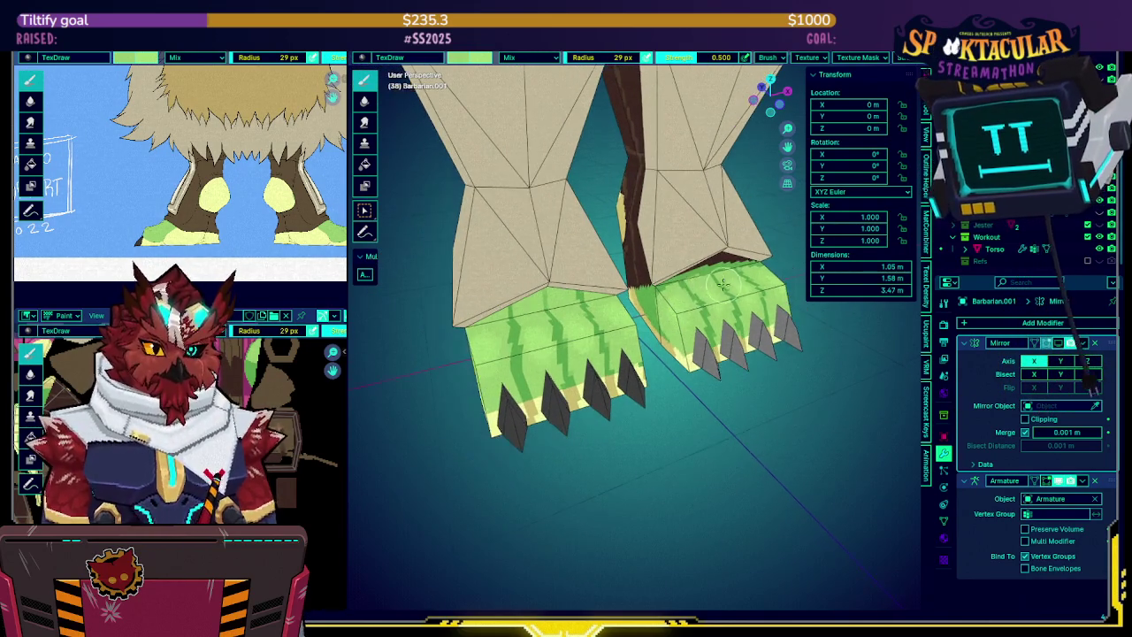
middle_click_drag(694, 273, 631, 322)
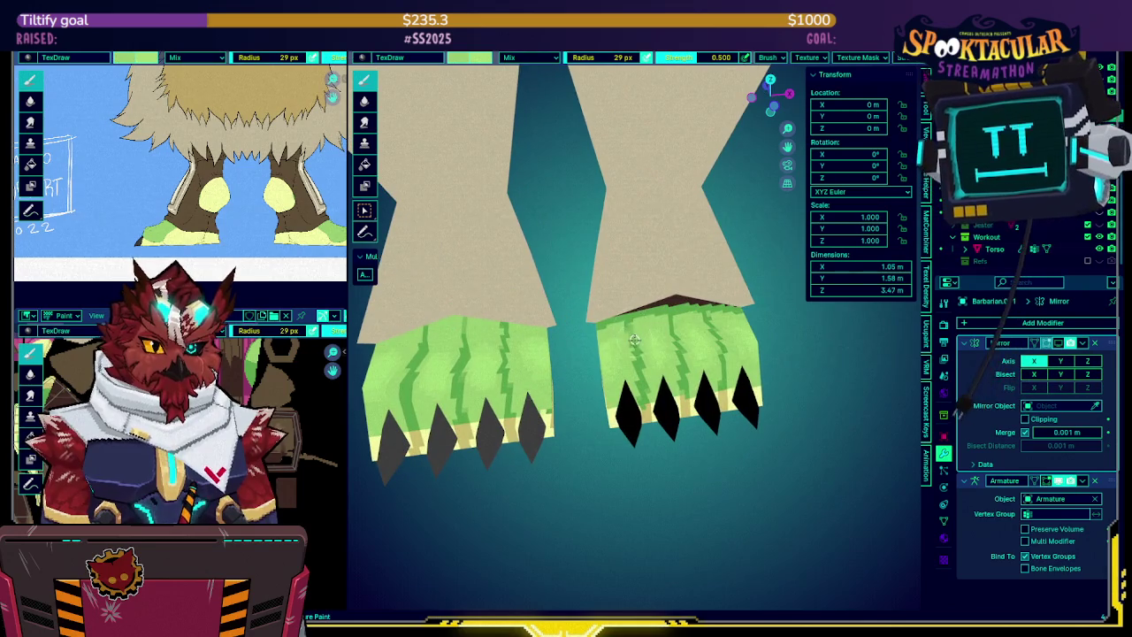
middle_click_drag(670, 339, 652, 335)
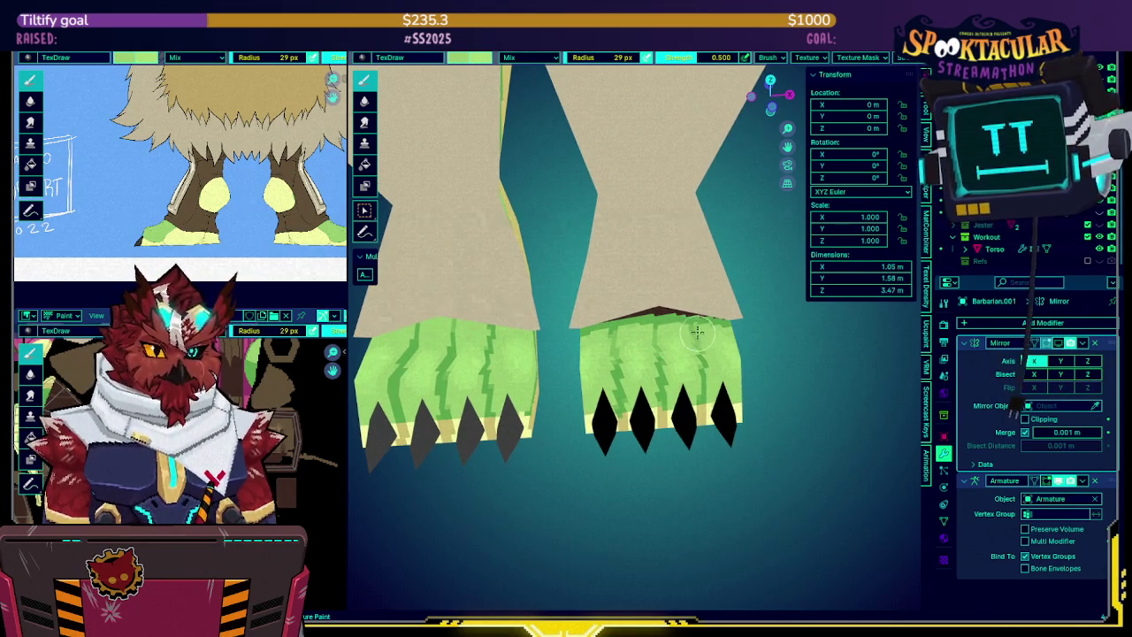
mouse_move(698, 333)
middle_mouse_down()
mouse_move(450, 370)
mouse_move(629, 351)
middle_mouse_up()
scroll(630, 351, "down", 3)
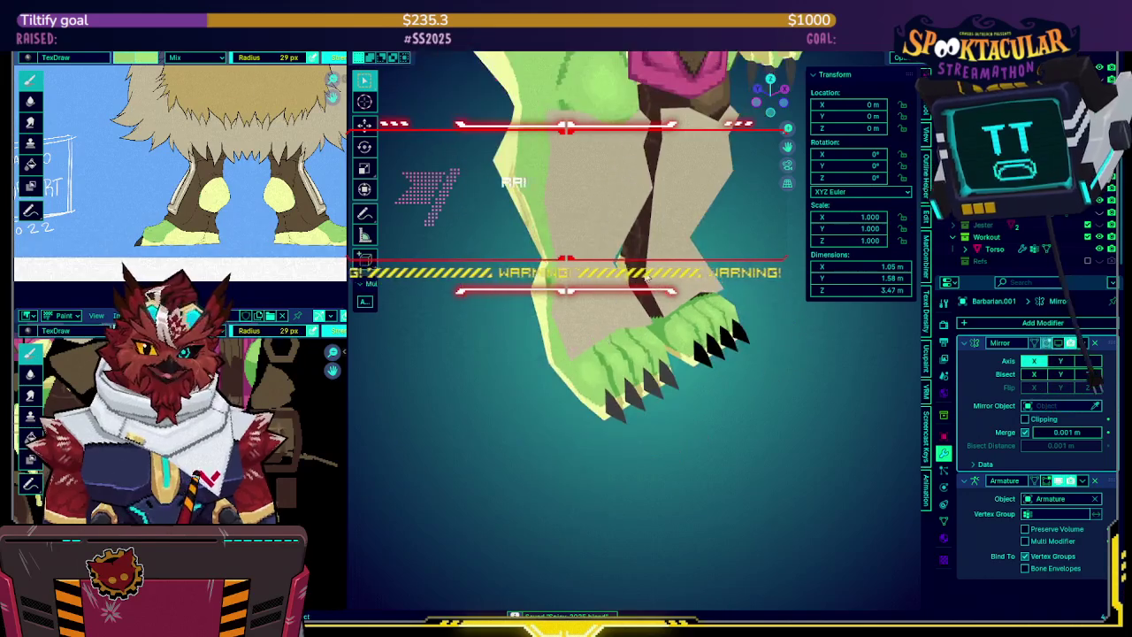
Zoom out to the whole character, then hide and reshow the Torso mesh in the Outliner
scroll(629, 351, "down", 2)
scroll(630, 351, "down", 2)
mouse_move(629, 351)
middle_mouse_down()
mouse_move(668, 294)
mouse_move(672, 260)
middle_mouse_up()
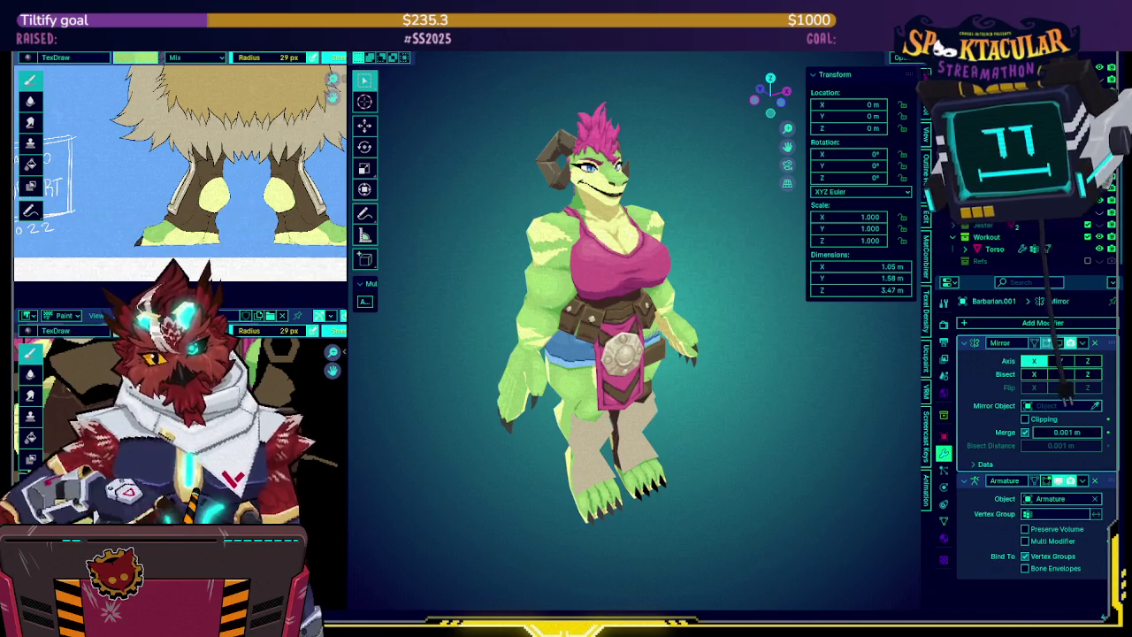
middle_click_drag(739, 345, 753, 344)
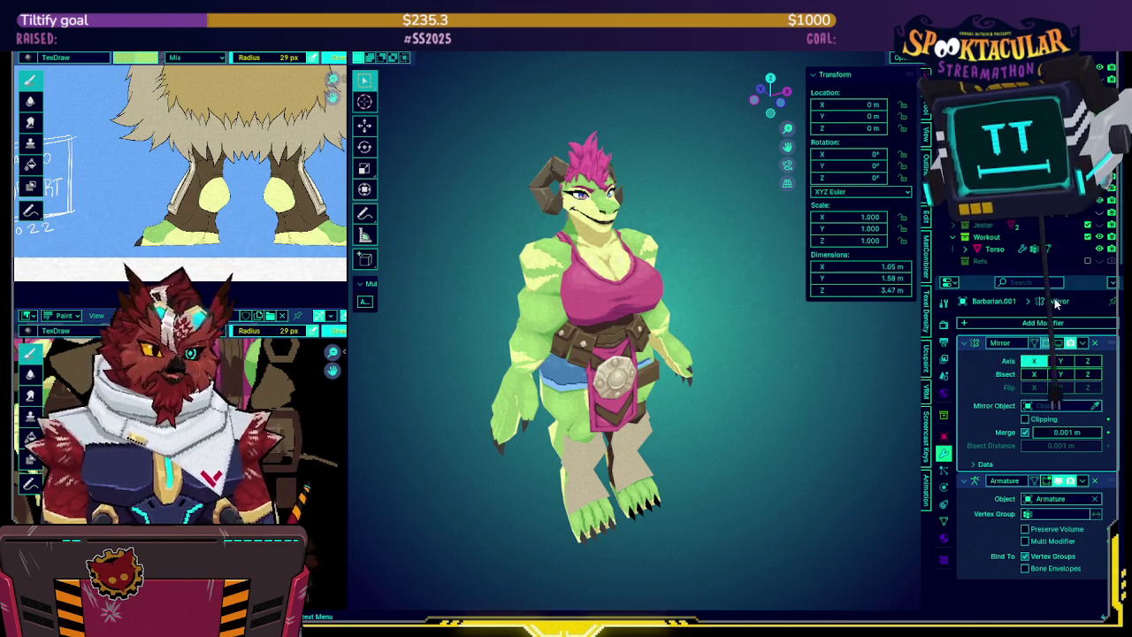
left_click(1099, 248)
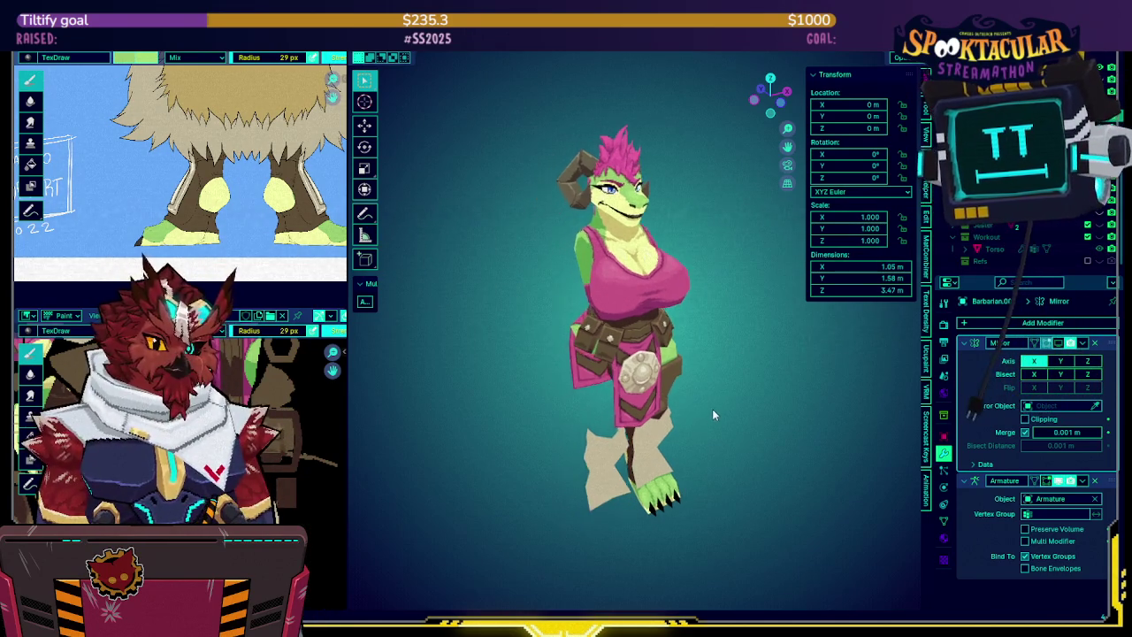
middle_click_drag(712, 409, 655, 385)
left_click(1057, 343)
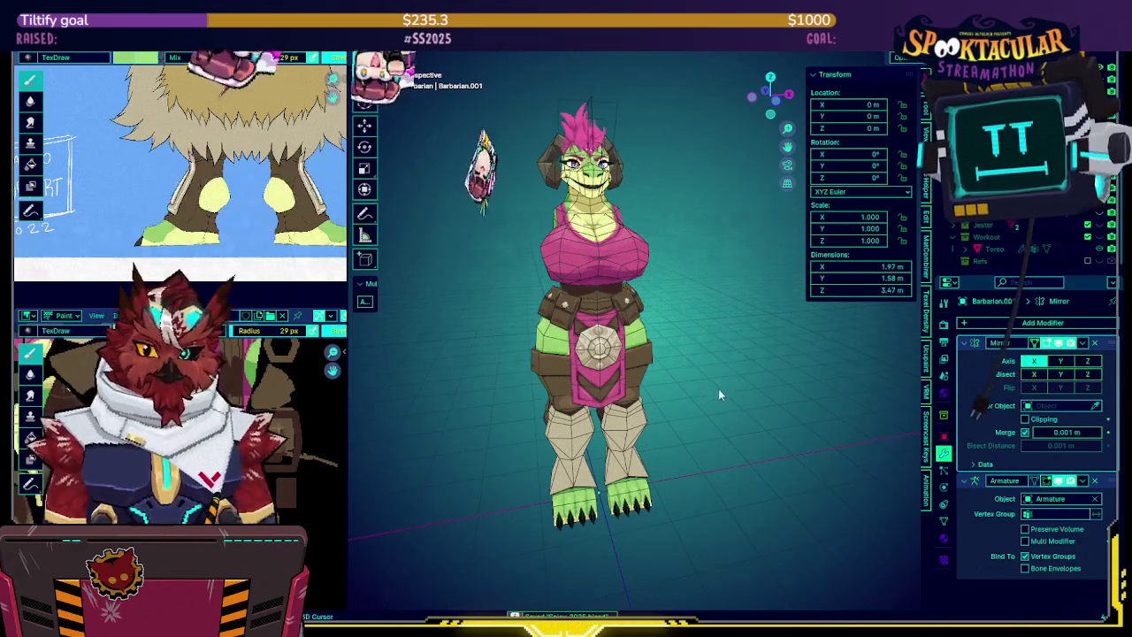
Hide the viewport overlays for a clean near-front view of the character, then select Barbarian.002
middle_click_drag(723, 399, 722, 377)
middle_click_drag(714, 338, 701, 317)
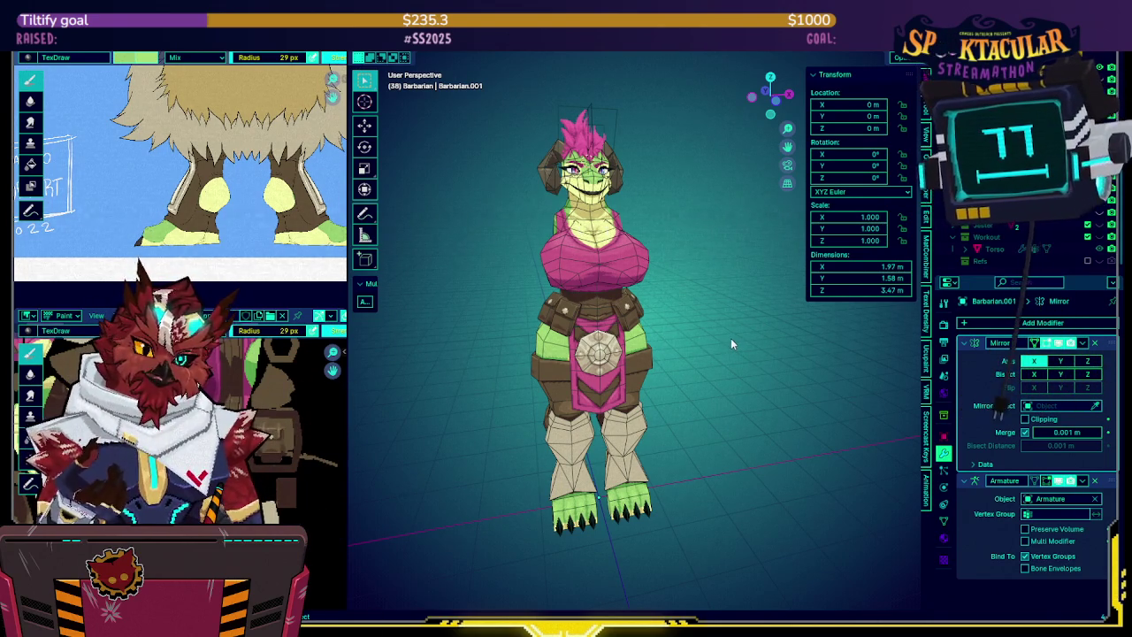
mouse_move(732, 344)
middle_mouse_down()
mouse_move(747, 345)
mouse_move(656, 349)
middle_mouse_up()
key("shift+alt+z")
key("shift+alt+z")
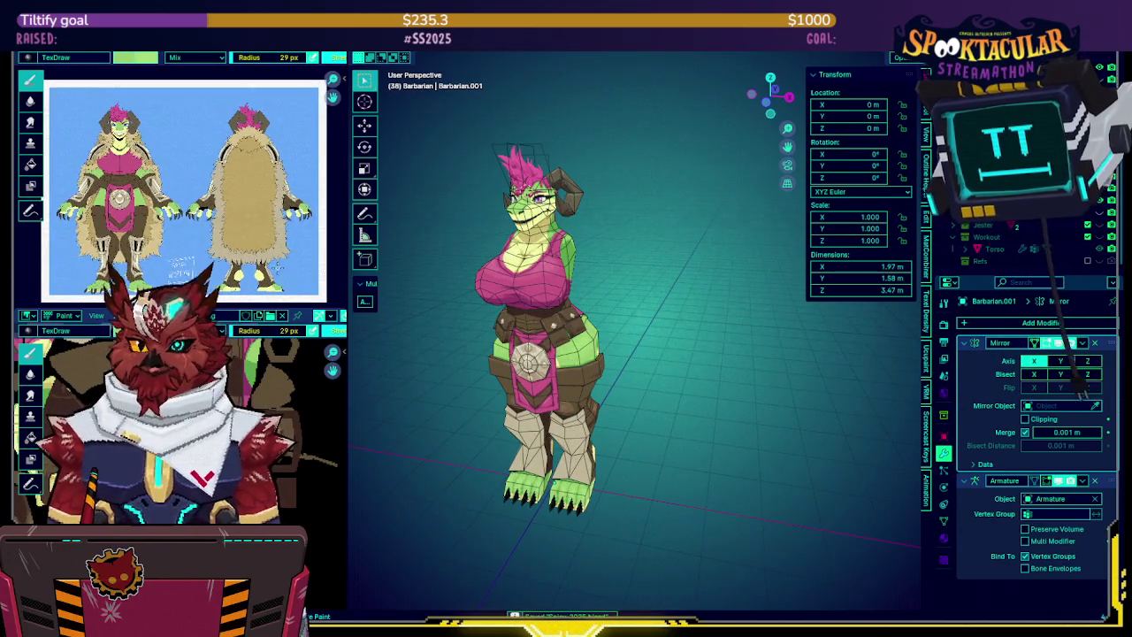
scroll(280, 270, "up", 3)
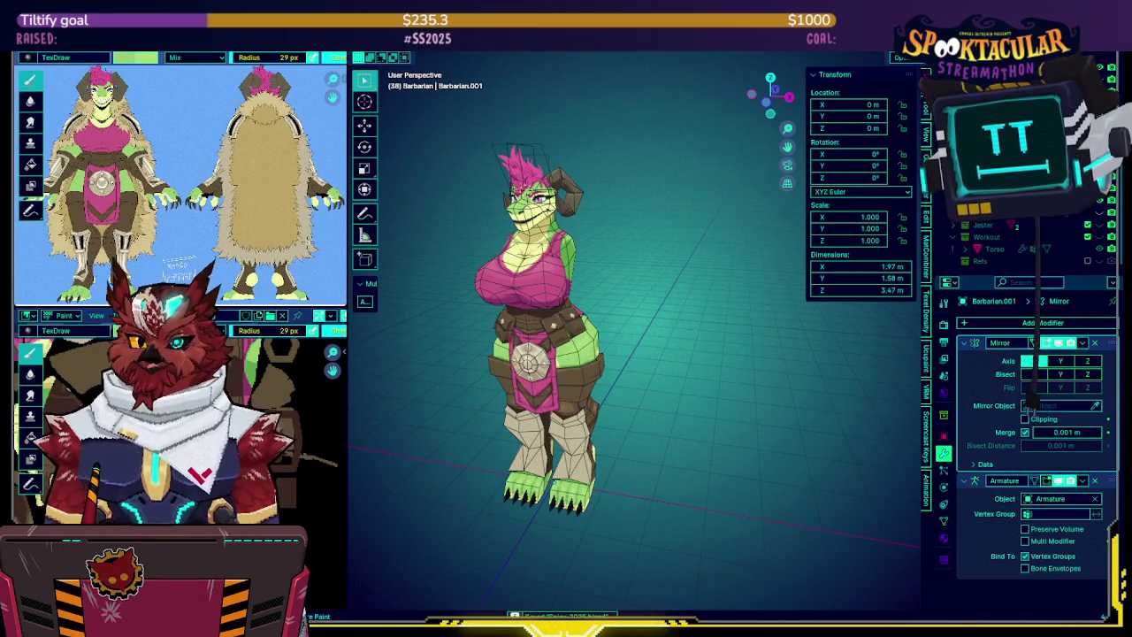
key("shift+alt+z")
mouse_move(698, 319)
middle_mouse_down()
mouse_move(718, 310)
mouse_move(668, 322)
mouse_move(704, 344)
mouse_move(701, 332)
mouse_move(523, 294)
mouse_move(626, 292)
mouse_move(639, 322)
mouse_move(630, 247)
mouse_move(694, 305)
mouse_move(594, 244)
mouse_move(770, 307)
mouse_move(802, 354)
mouse_move(605, 366)
middle_mouse_up()
scroll(713, 313, "up", 4)
left_click(605, 366)
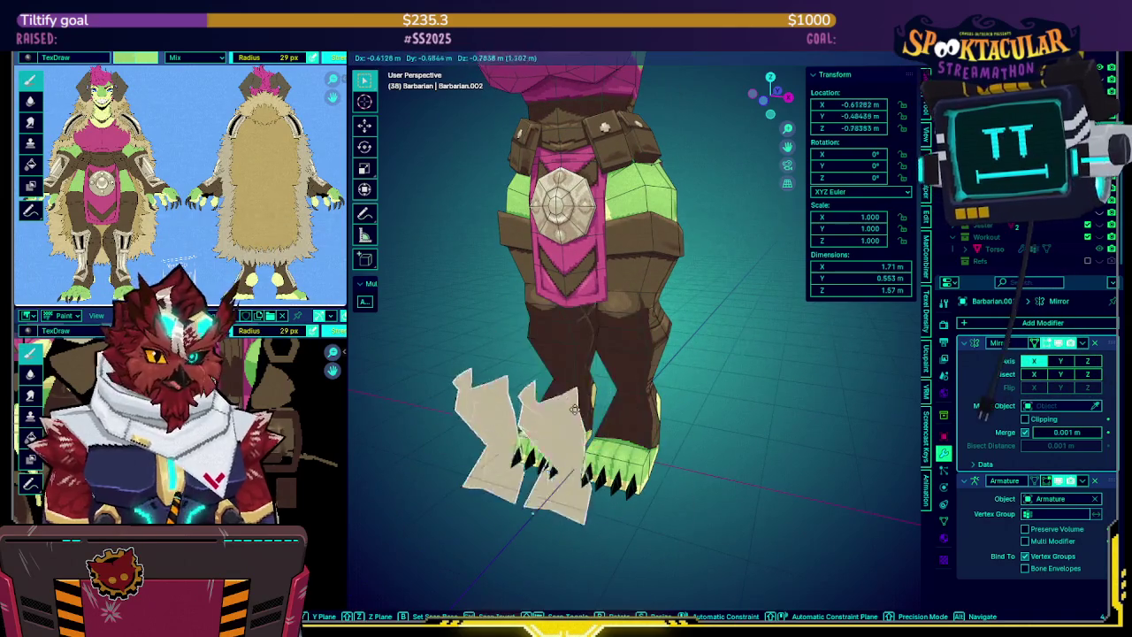
Save the .blend file and zoom out to a near-frontal view of the whole character
key("ctrl+s")
scroll(695, 343, "down", 2)
scroll(712, 292, "down", 1)
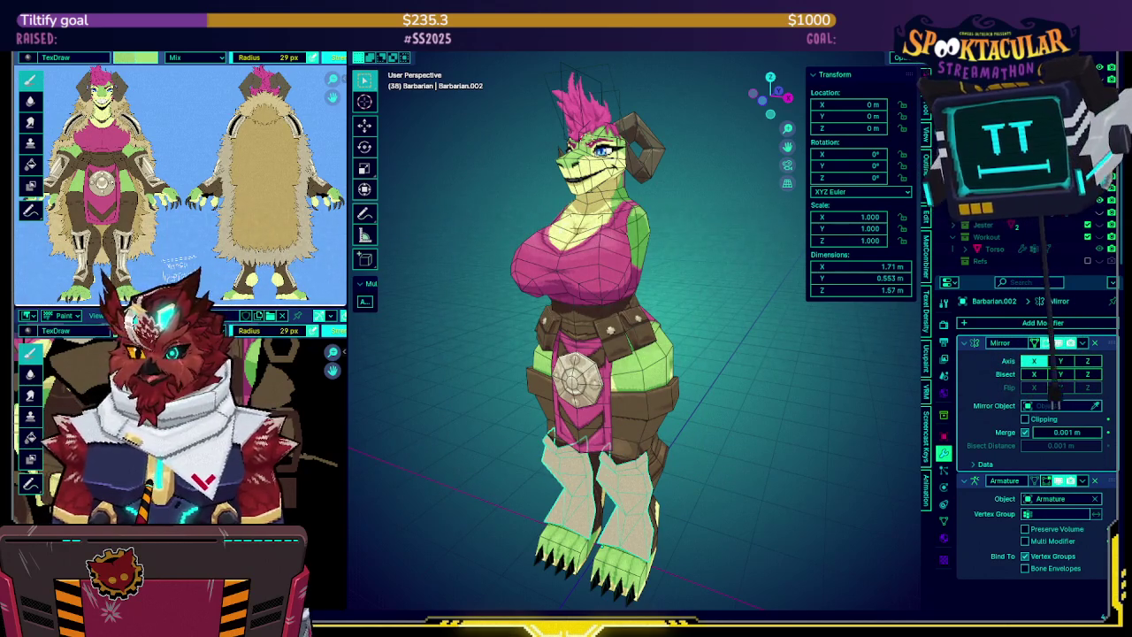
middle_click_drag(469, 331, 500, 336)
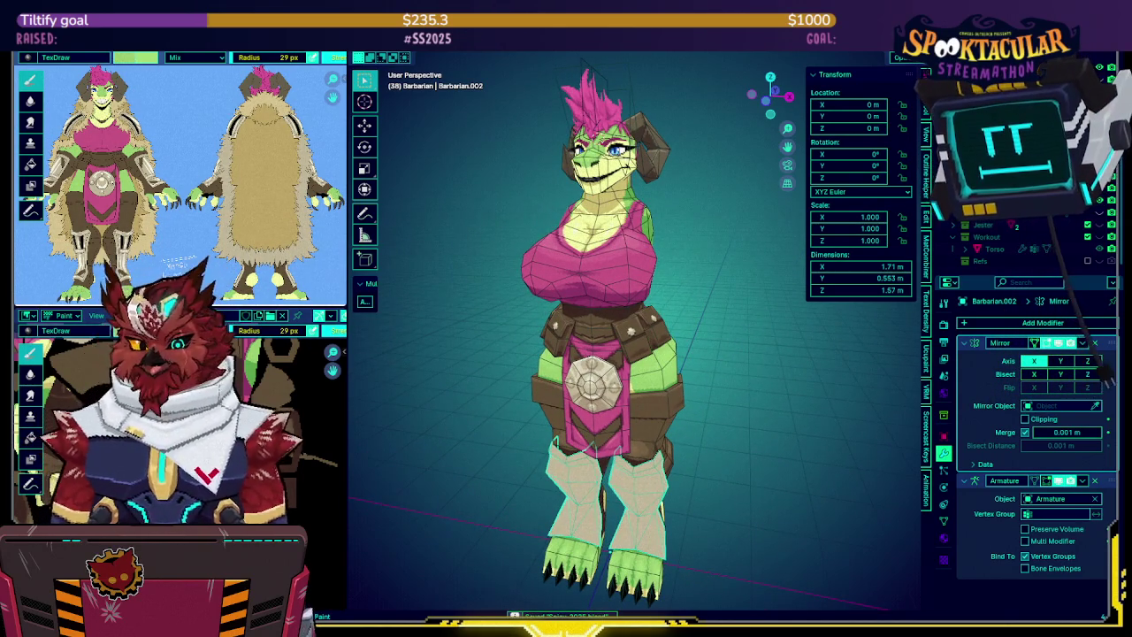